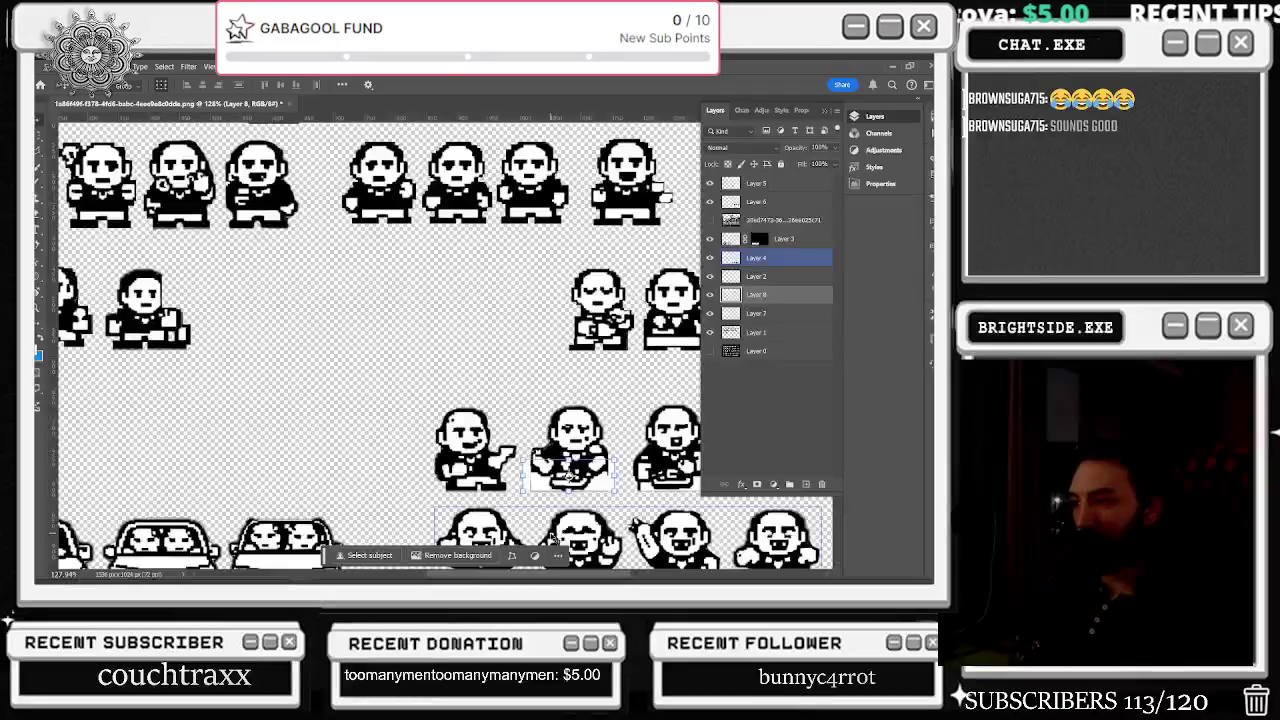
- Copy the selected patch to a new layer and move it over the neighbouring sprite's lower part
left_click_drag(555, 577, 605, 578)
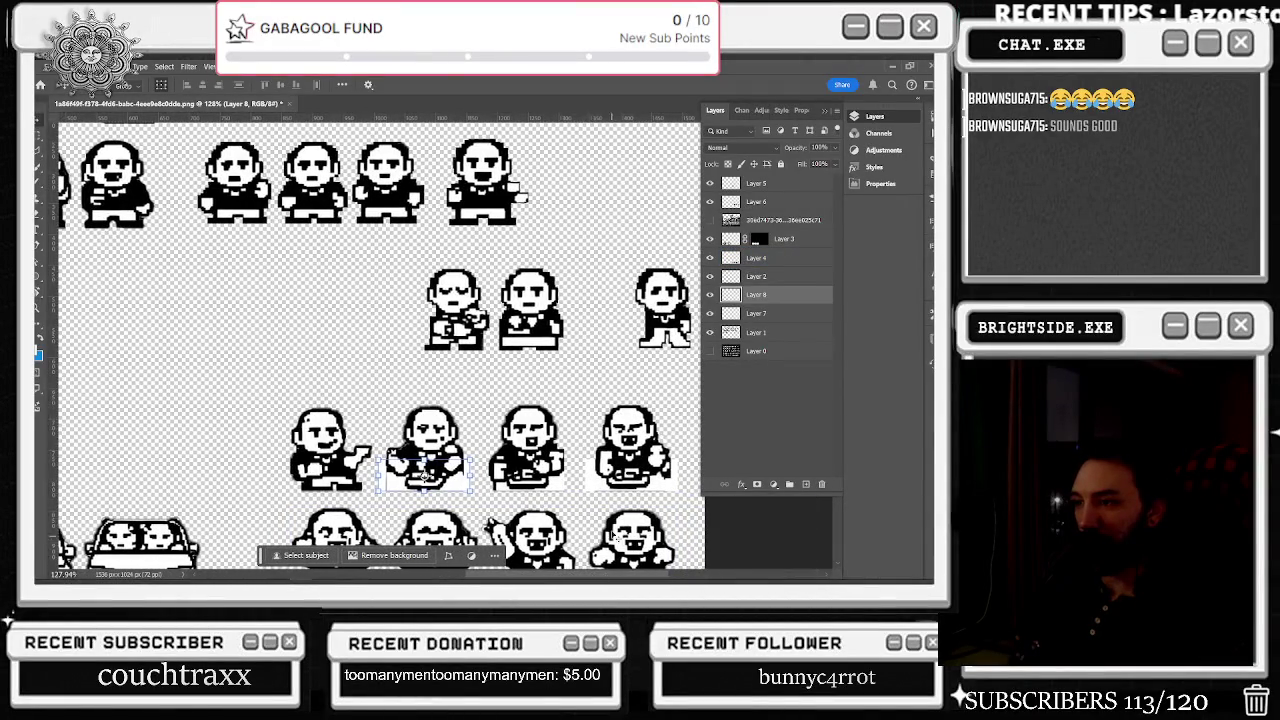
key("ctrl+j")
mouse_move(448, 476)
left_mouse_down()
mouse_move(402, 351)
mouse_move(558, 452)
left_mouse_up()
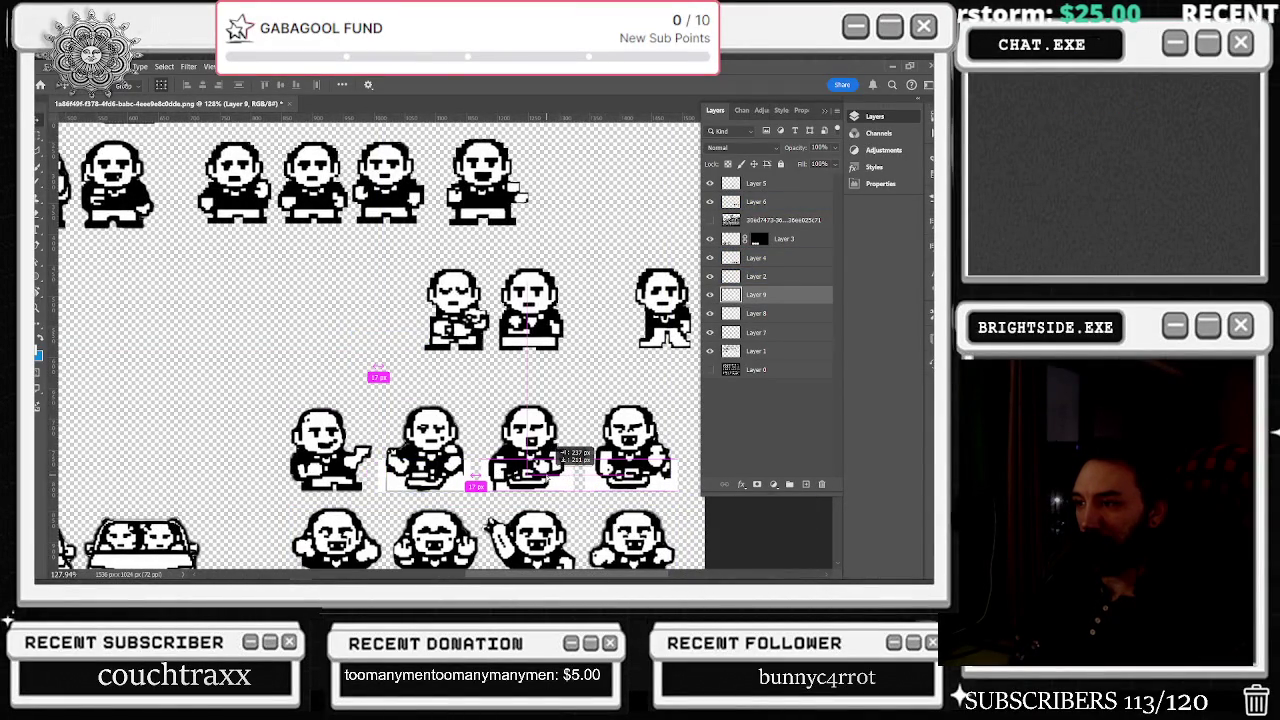
left_click_drag(563, 452, 564, 452)
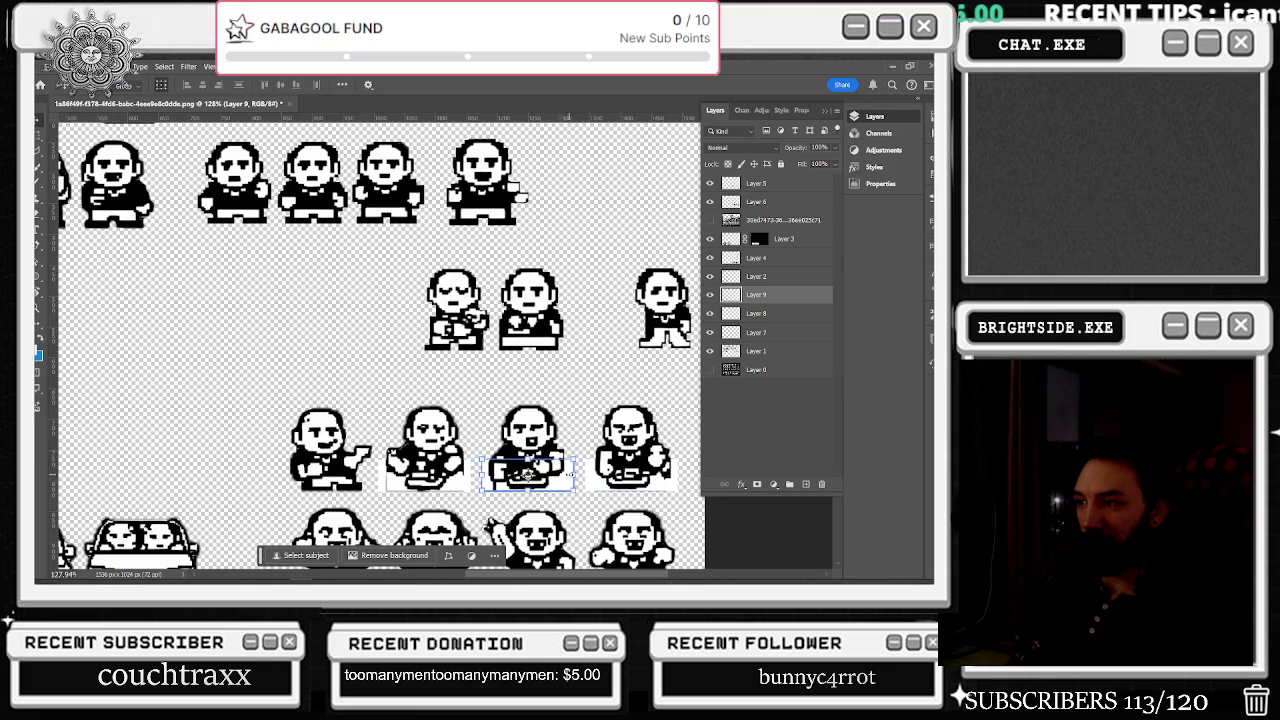
- Nudge the copied patch one pixel right with Free Transform and commit it
key("ctrl+t")
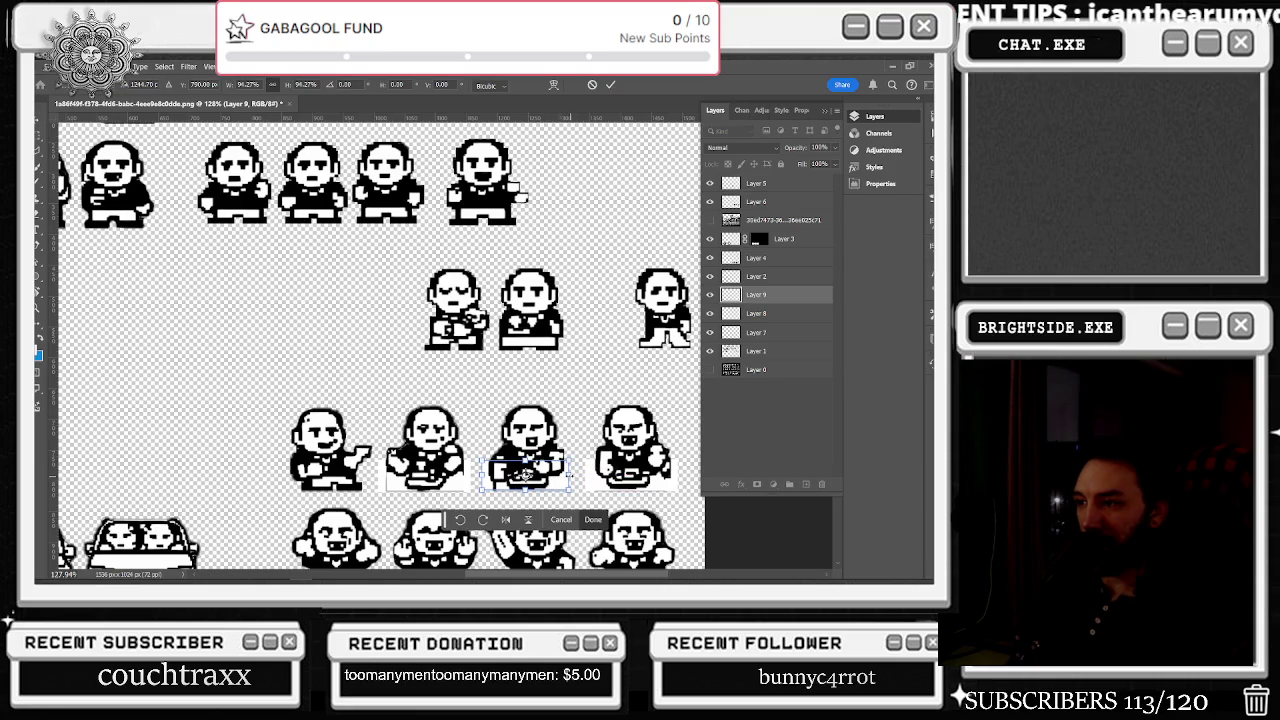
key("Right")
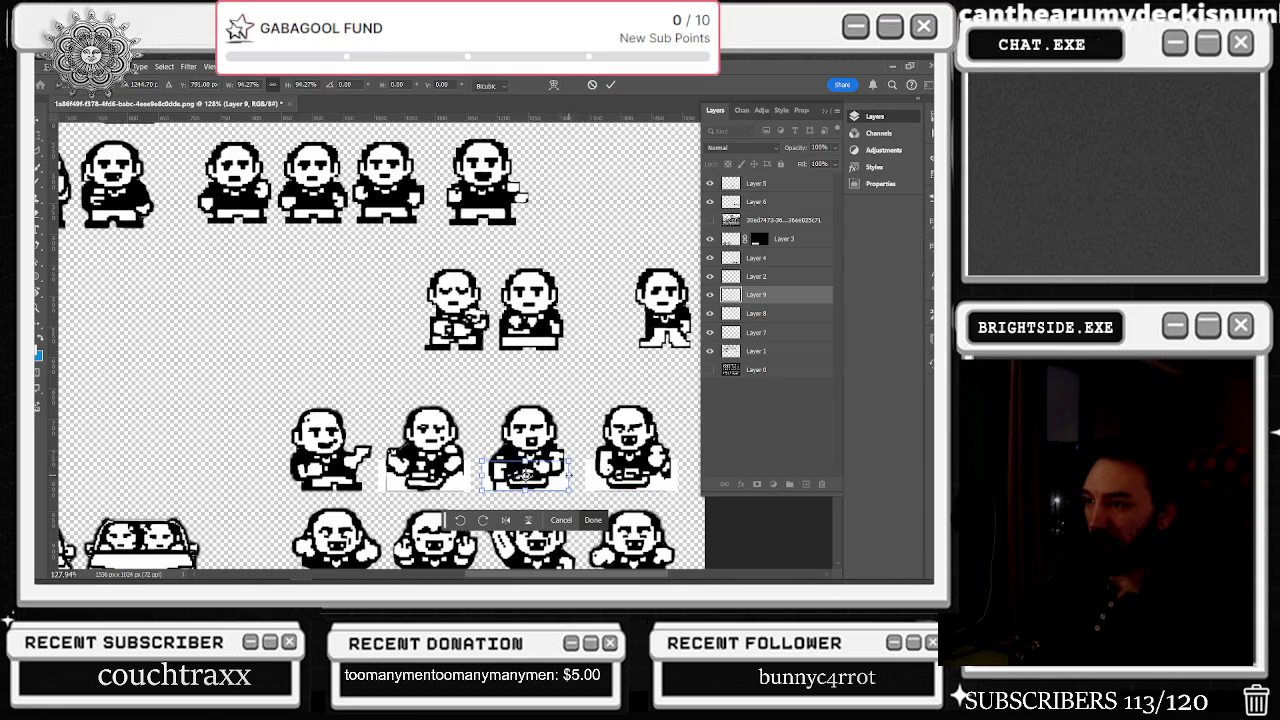
key("Return")
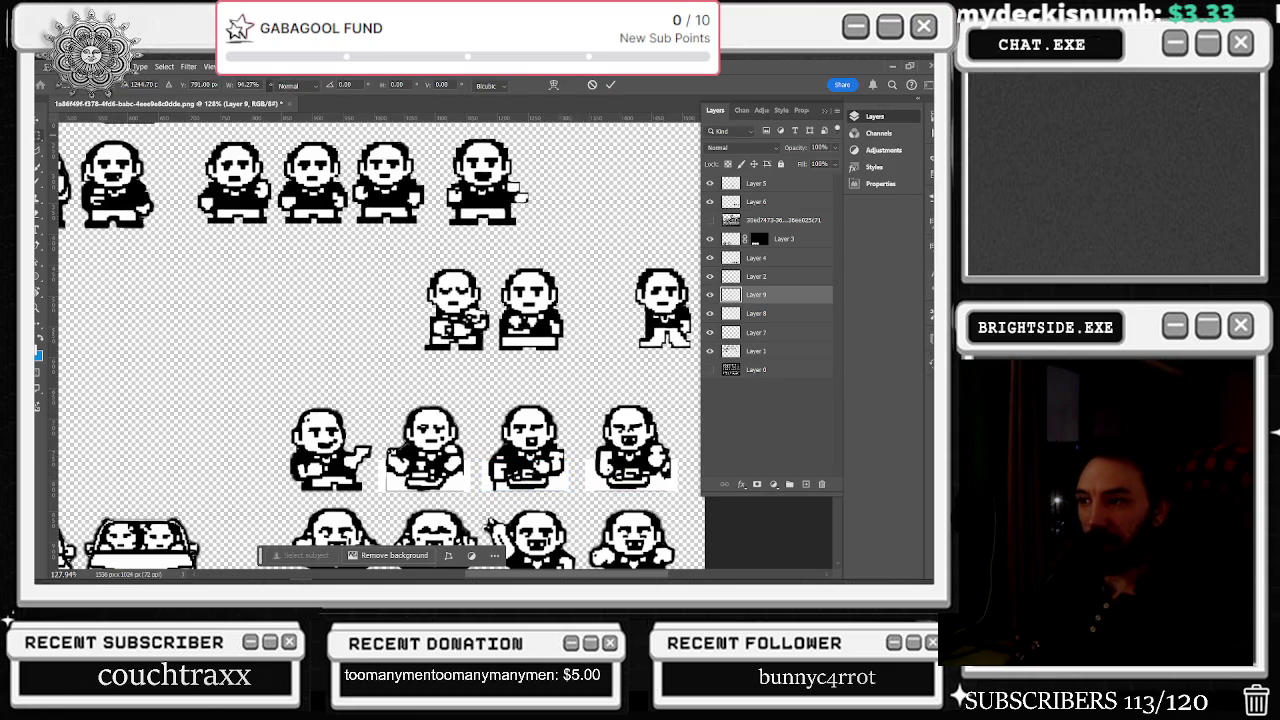
scroll(440, 345, "down", 2)
scroll(440, 345, "down", 2)
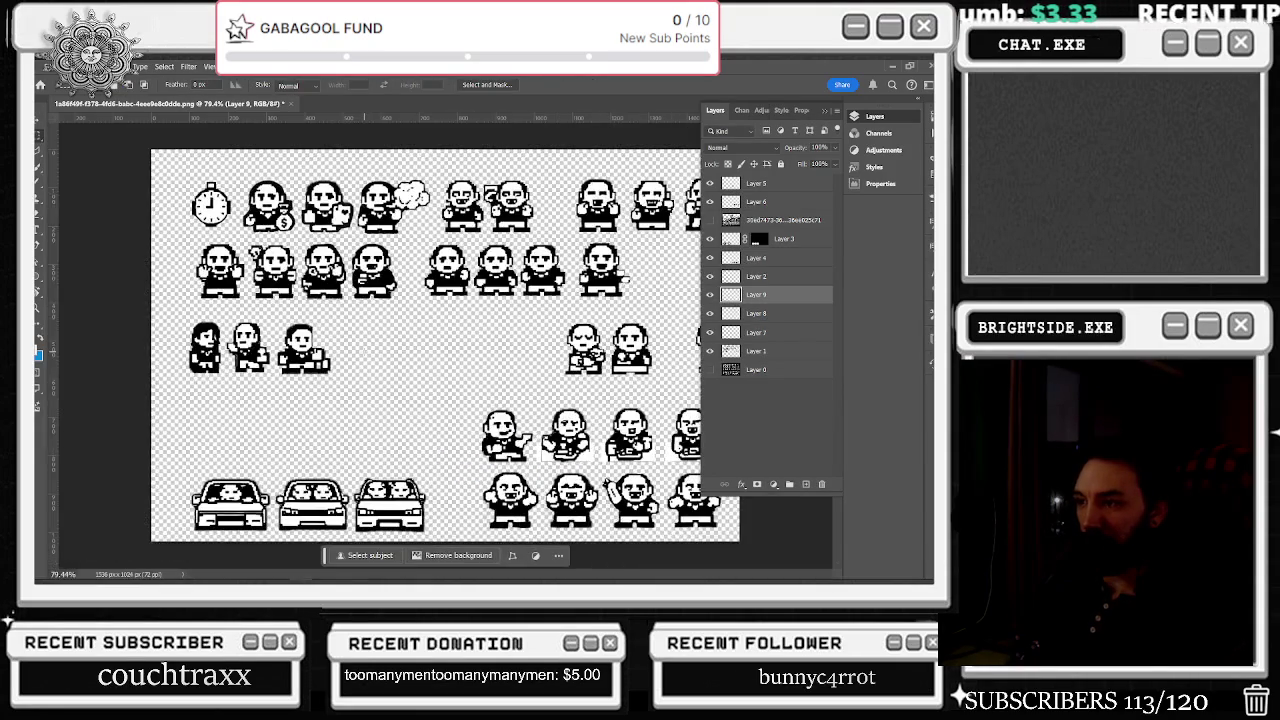
scroll(445, 345, "down", 1)
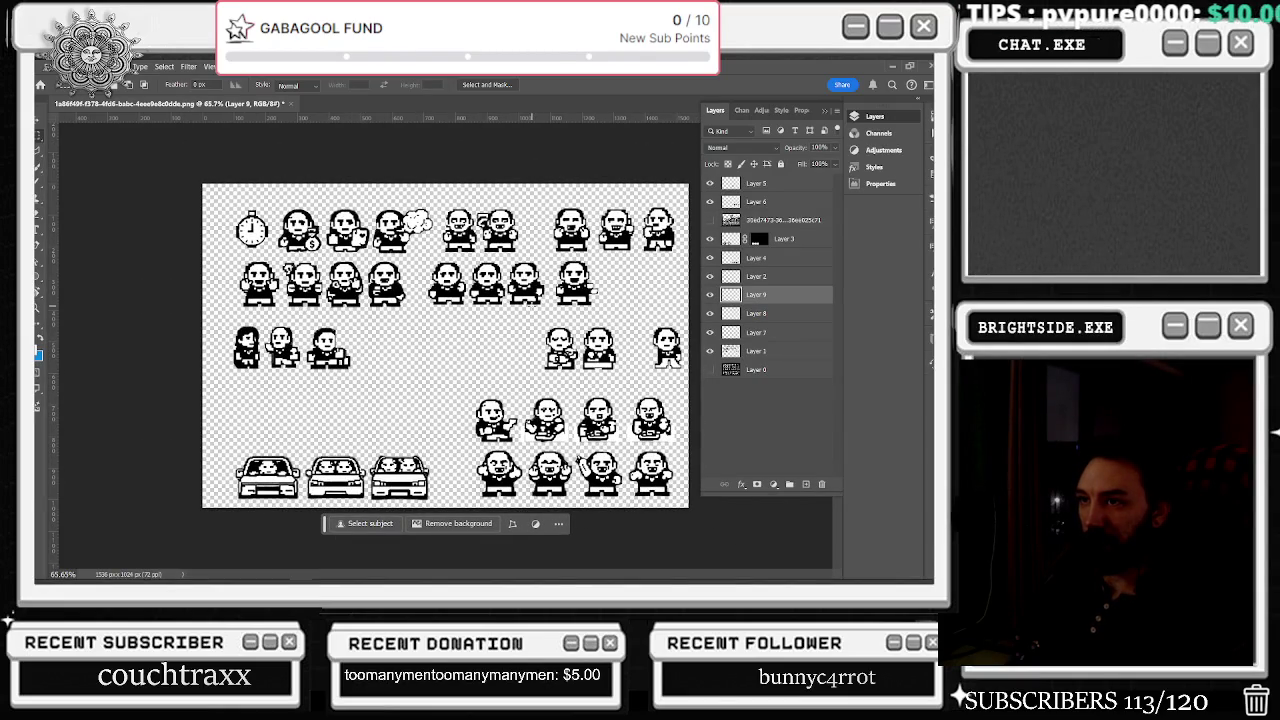
- In Save for Web (Legacy), browse to Actual_Chat_Game > Content > Tonygotchi
left_click(52, 66)
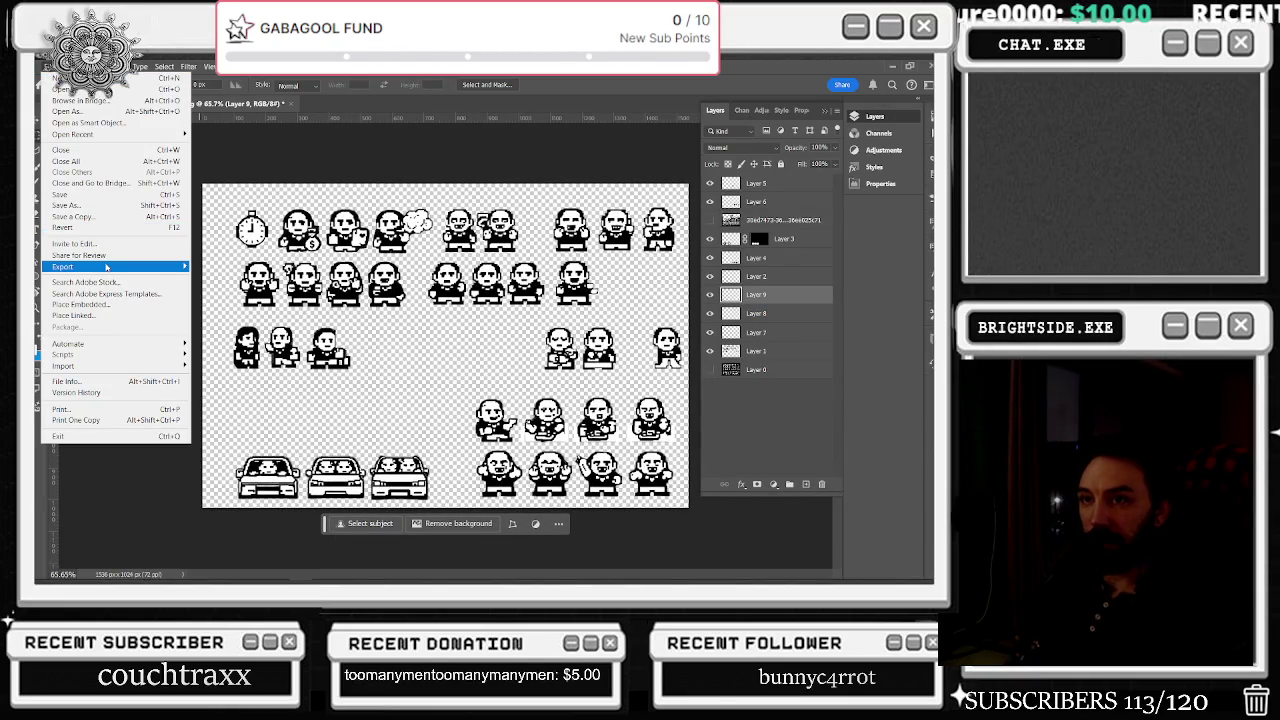
mouse_move(90, 267)
left_click(240, 312)
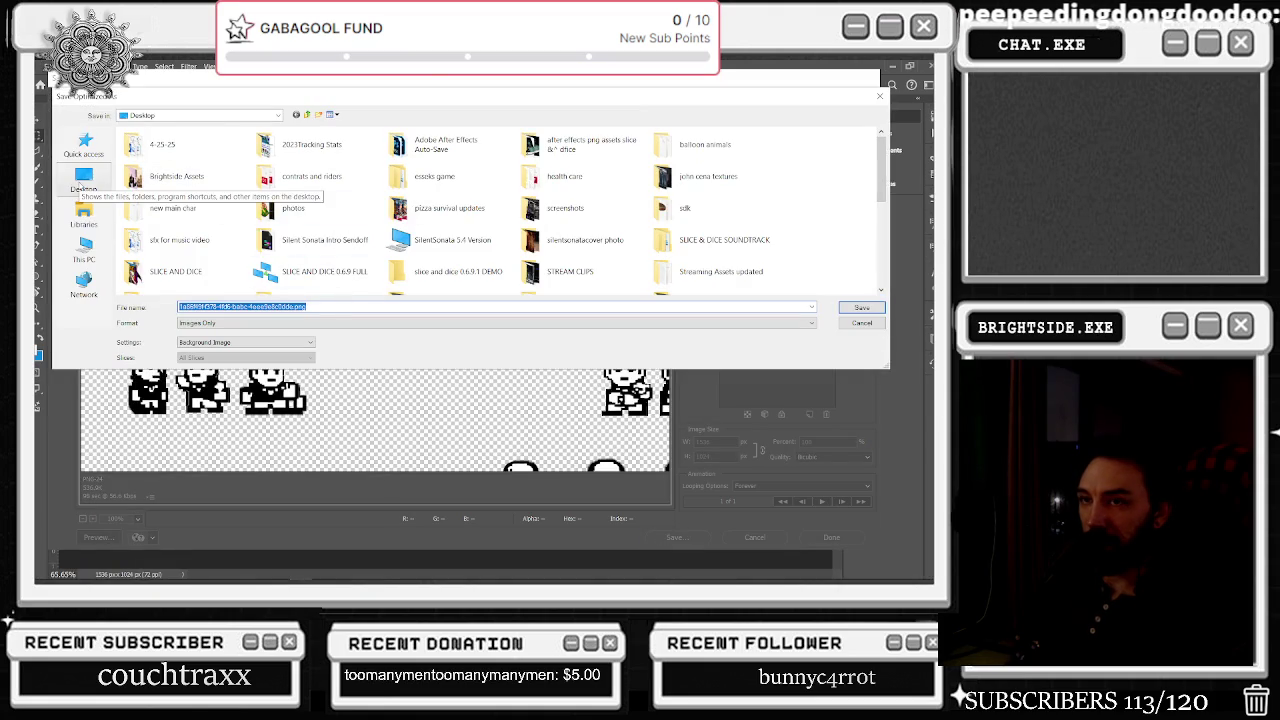
left_click(85, 143)
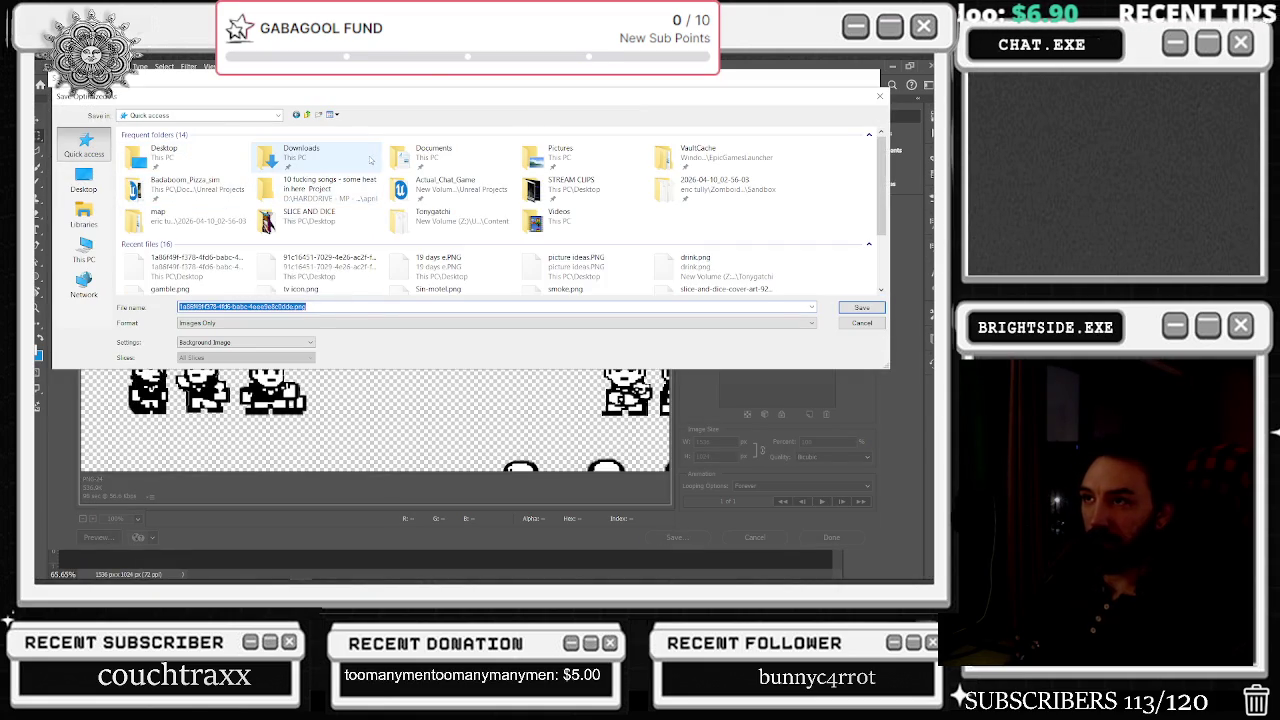
double_click(440, 188)
double_click(160, 168)
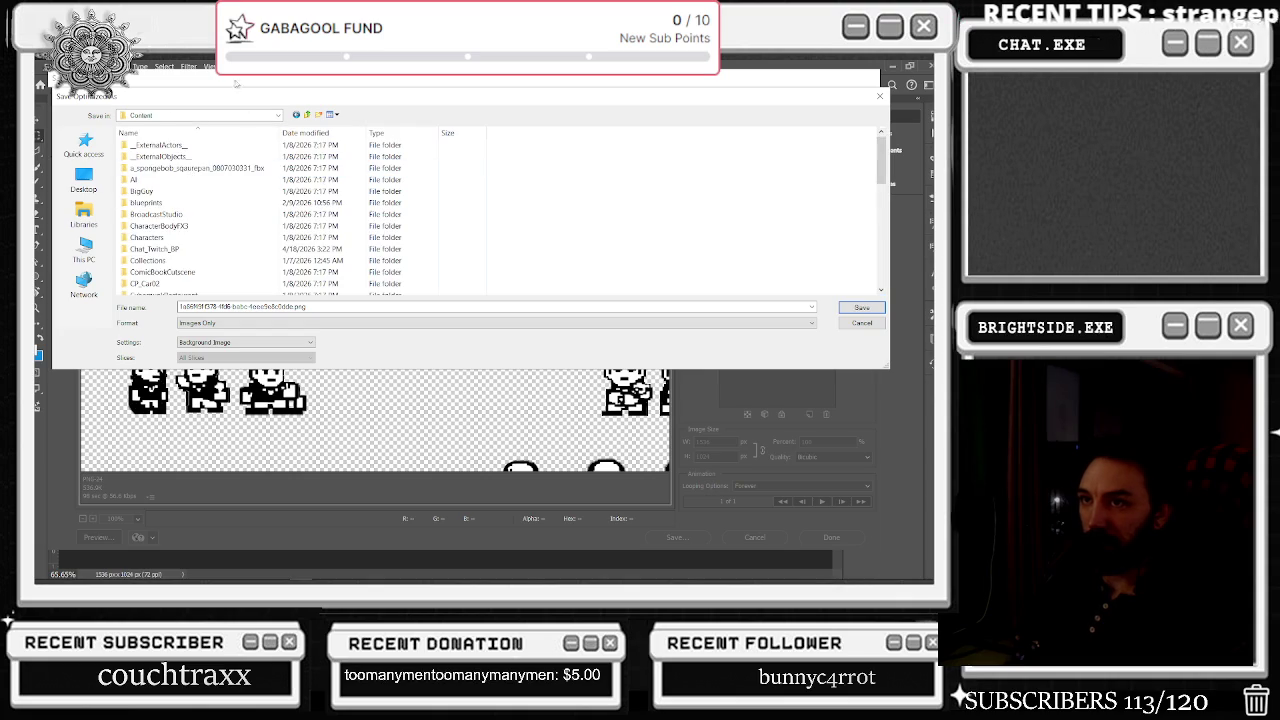
scroll(198, 217, "down", 2)
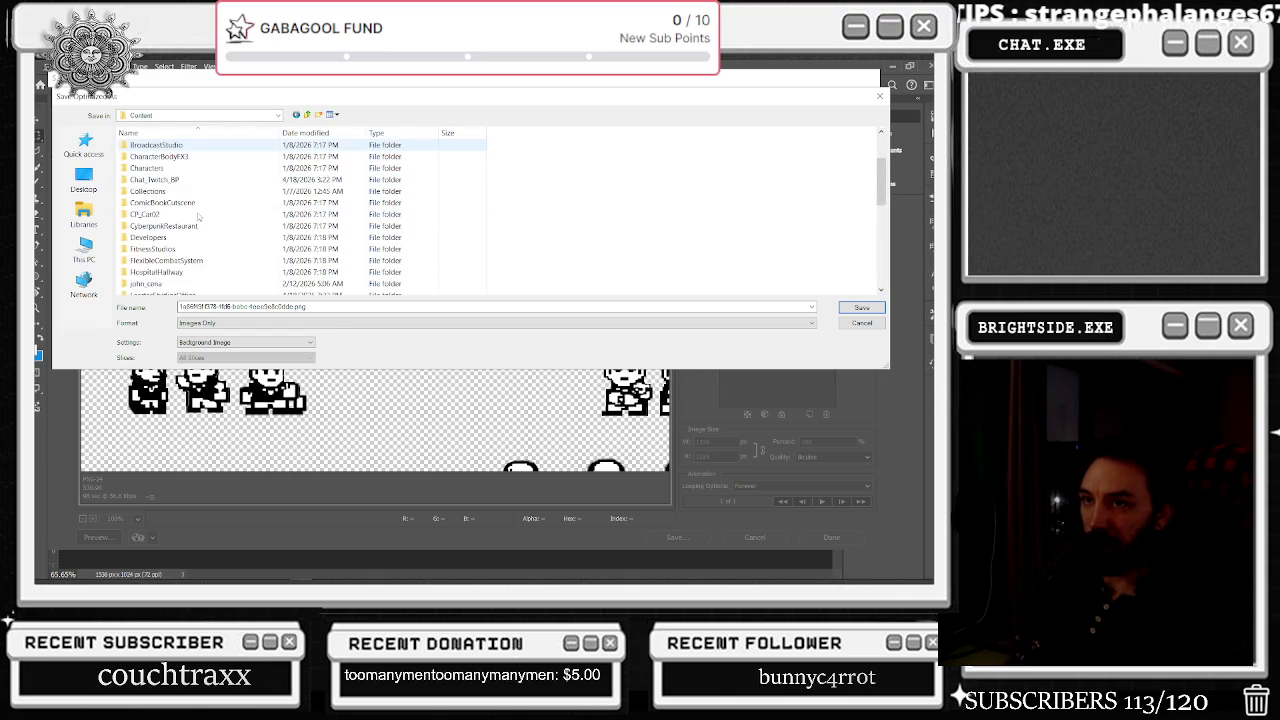
scroll(198, 217, "down", 2)
scroll(198, 217, "down", 2)
scroll(199, 217, "down", 1)
scroll(200, 217, "down", 2)
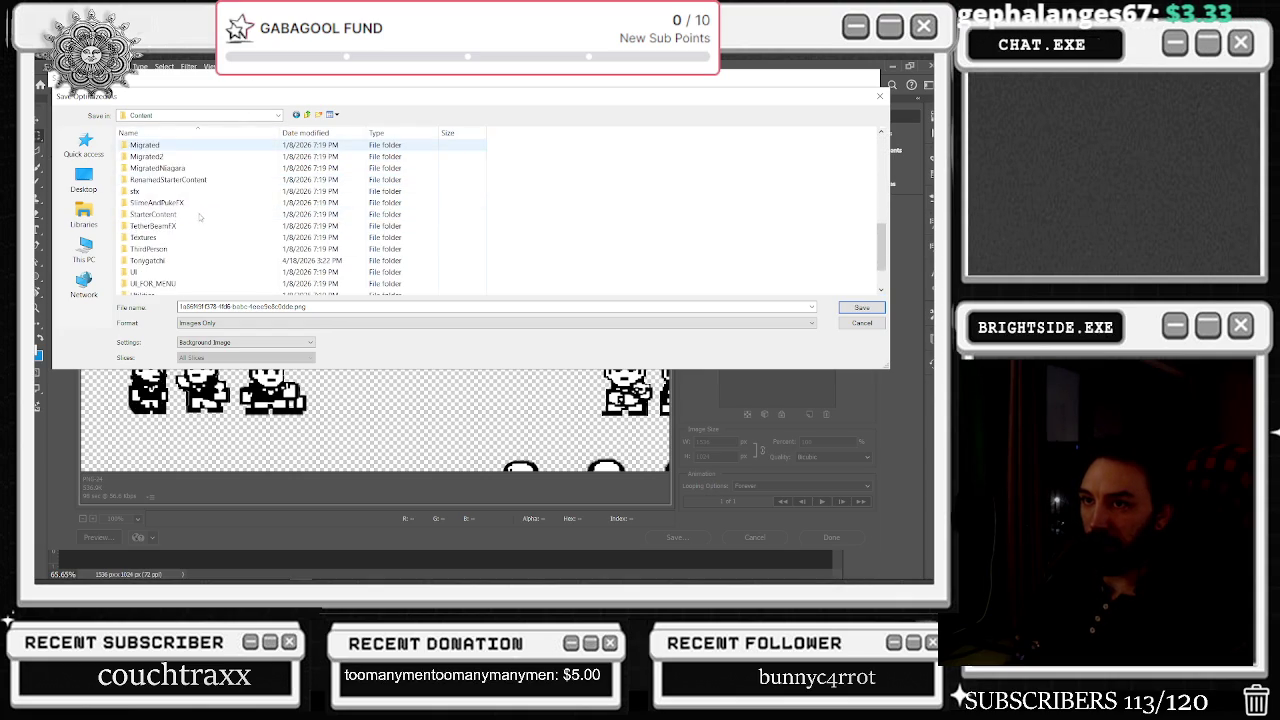
double_click(175, 231)
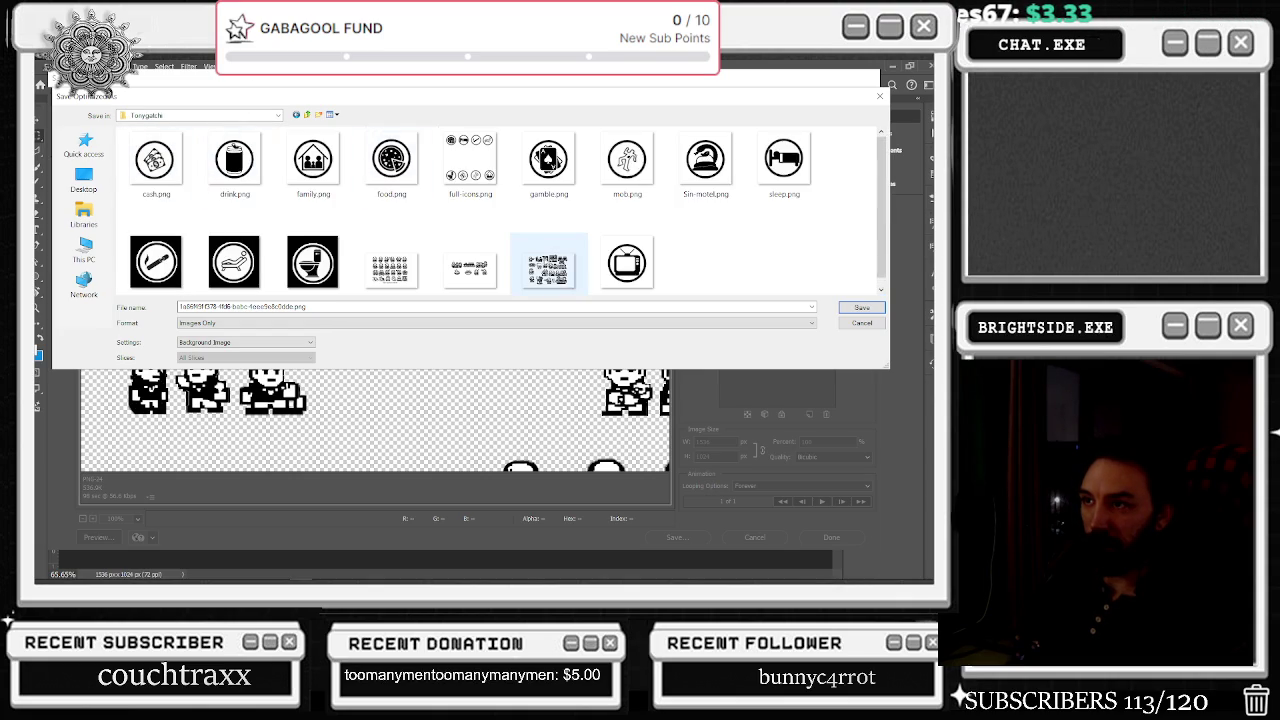
- Name the export tonygatchi-4-.png and save it
scroll(558, 285, "down", 1)
left_click(548, 260)
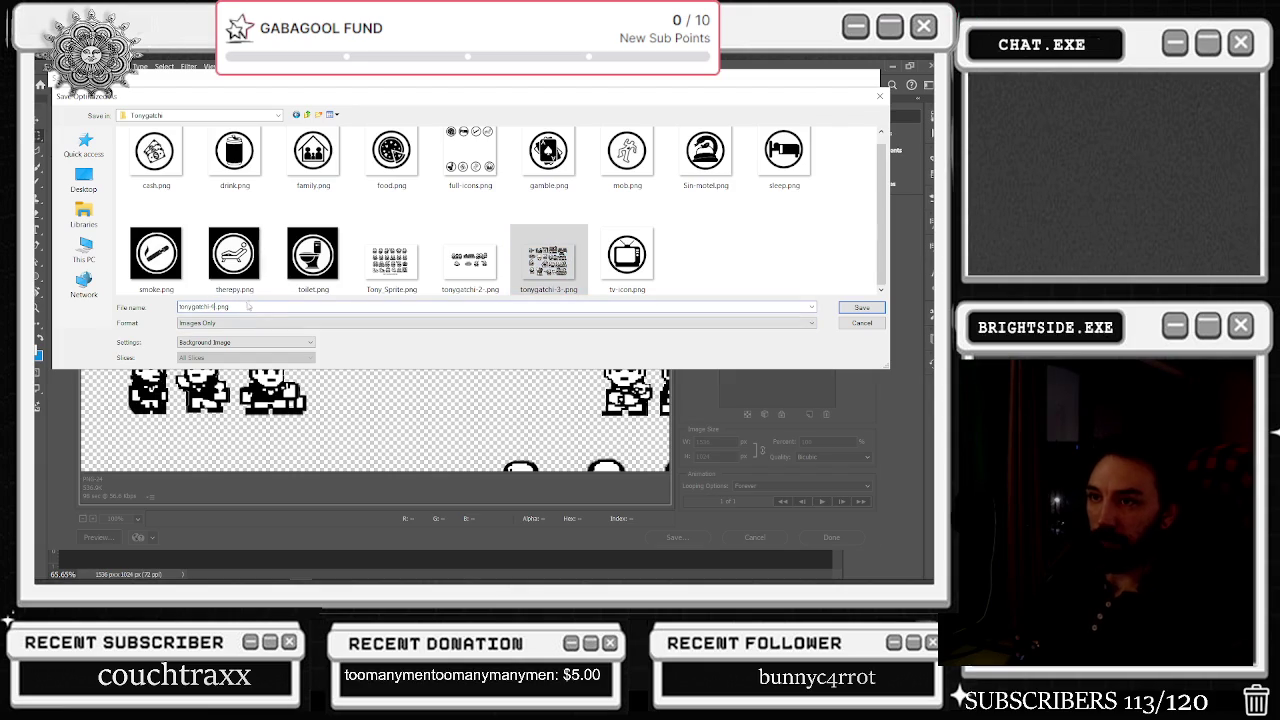
type("4")
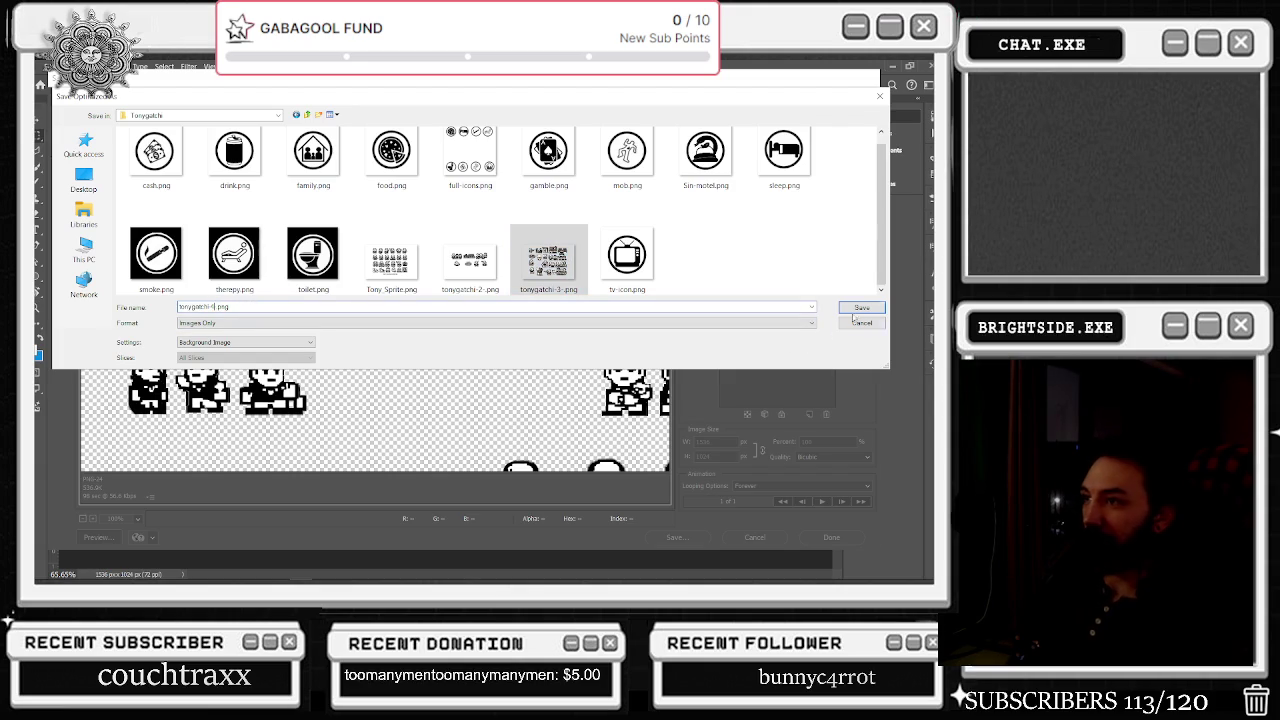
left_click(872, 310)
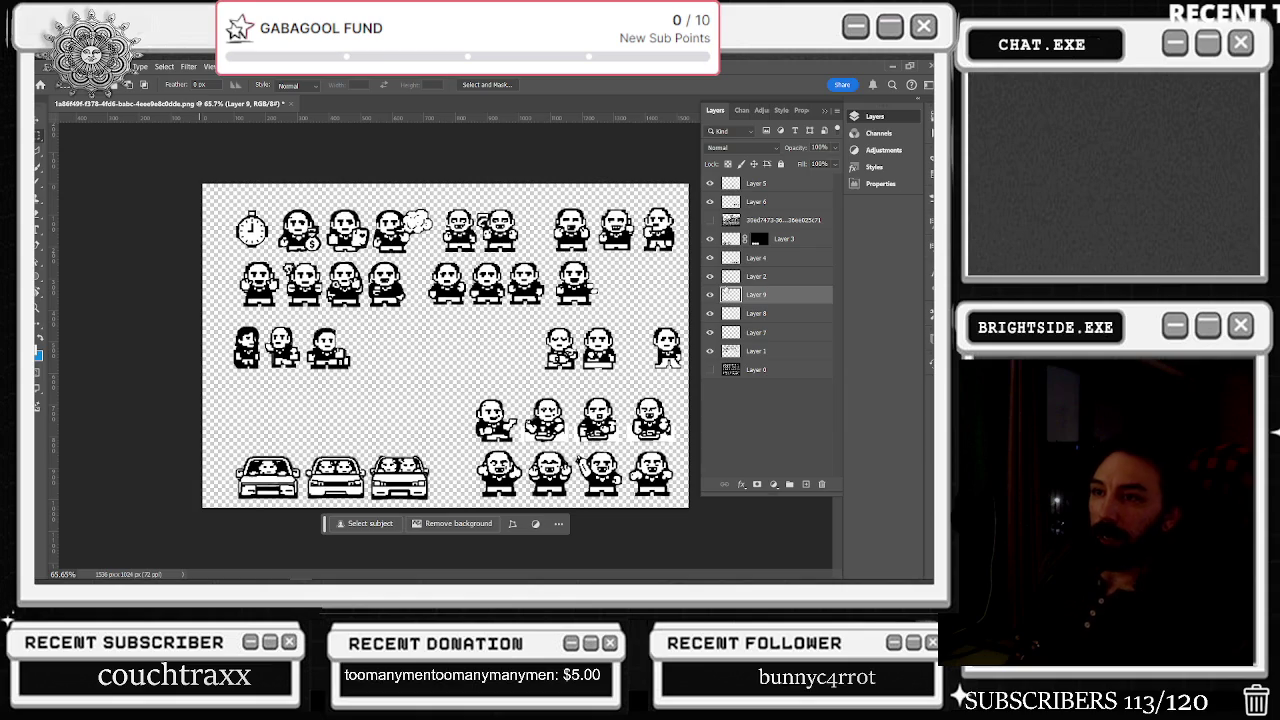
- Select all sprite layers from Layer 0 up, group them into Group 1 and hide it
scroll(362, 312, "up", 3)
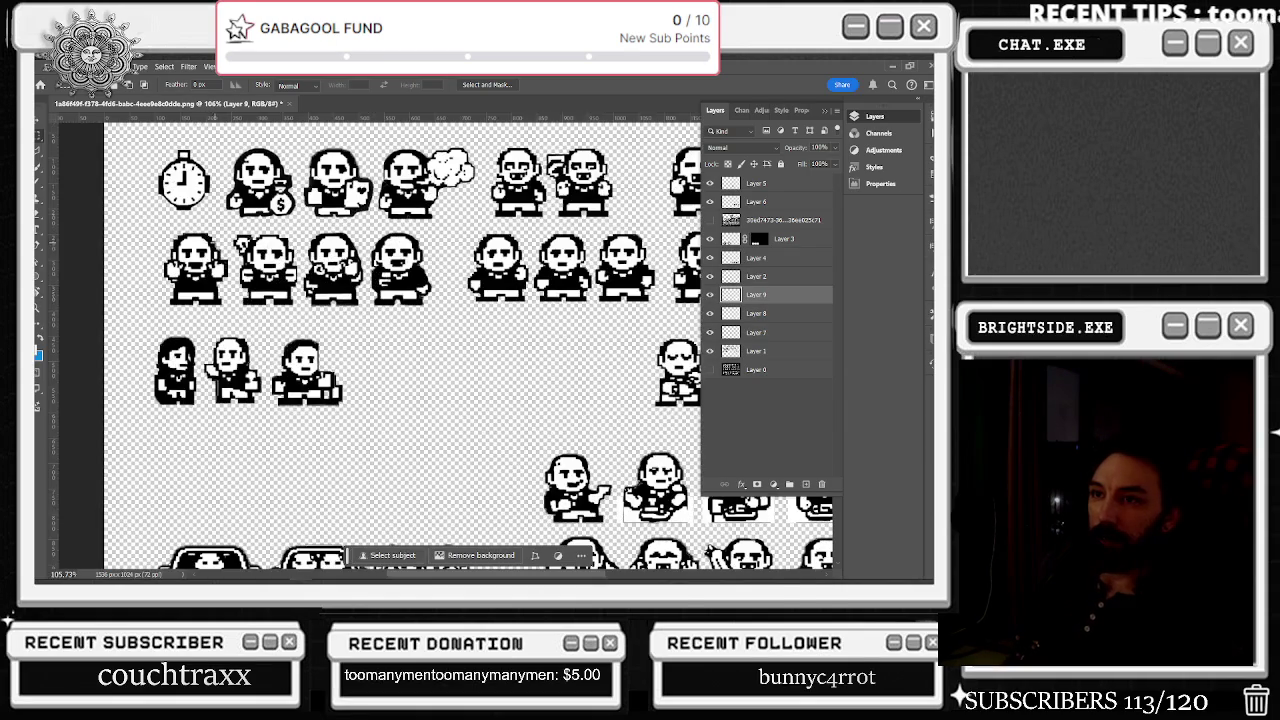
scroll(362, 312, "down", 3)
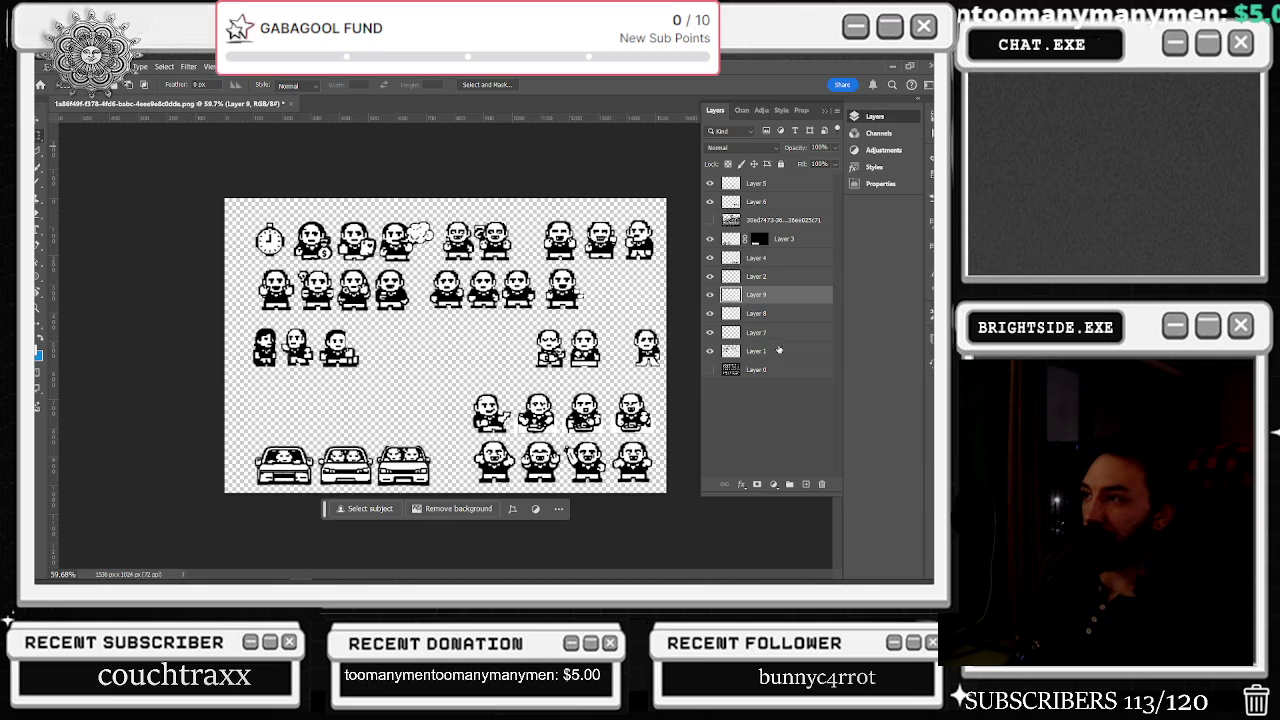
left_click(765, 370)
left_click(760, 184, "shift")
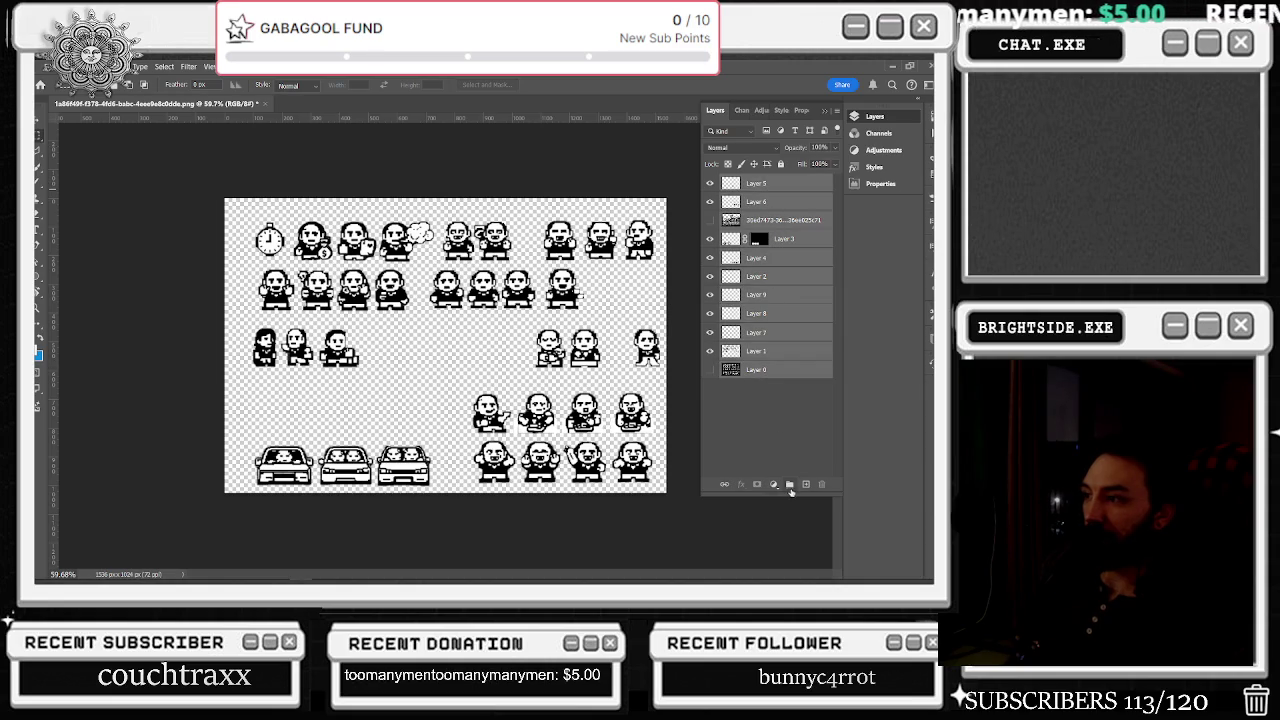
left_click(789, 485)
left_click(710, 181)
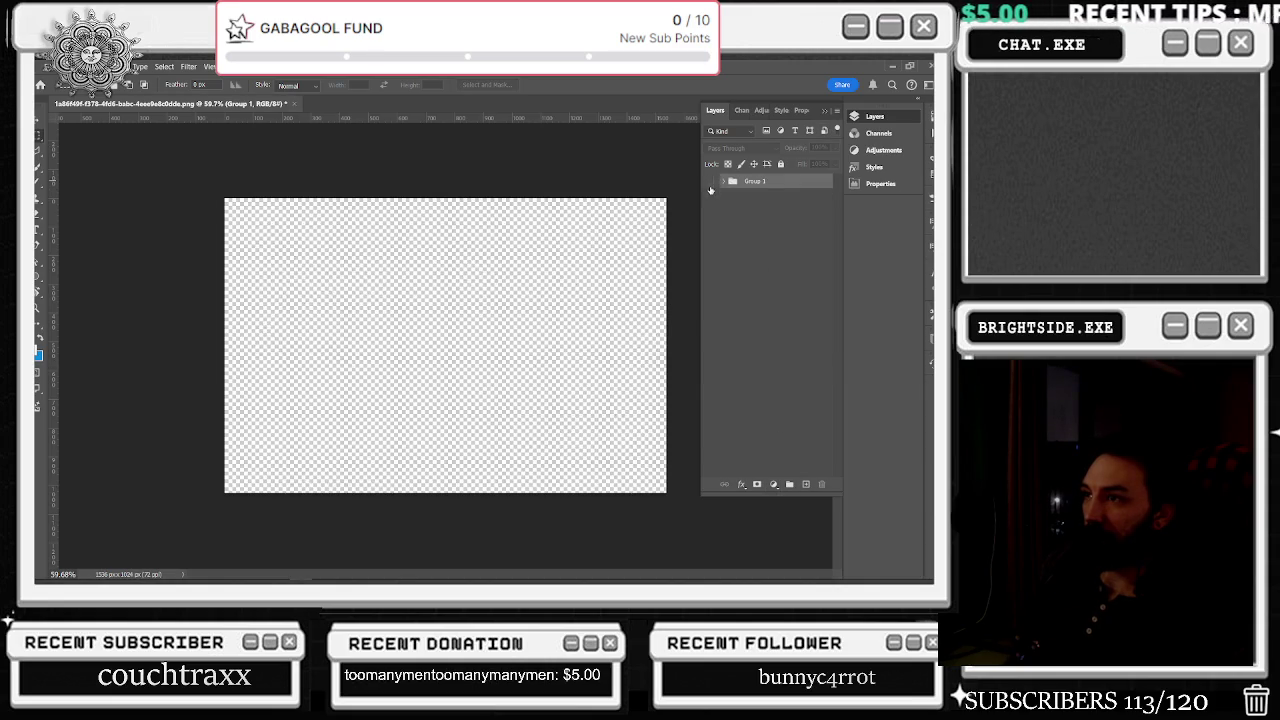
key("alt+Tab")
key("Escape")
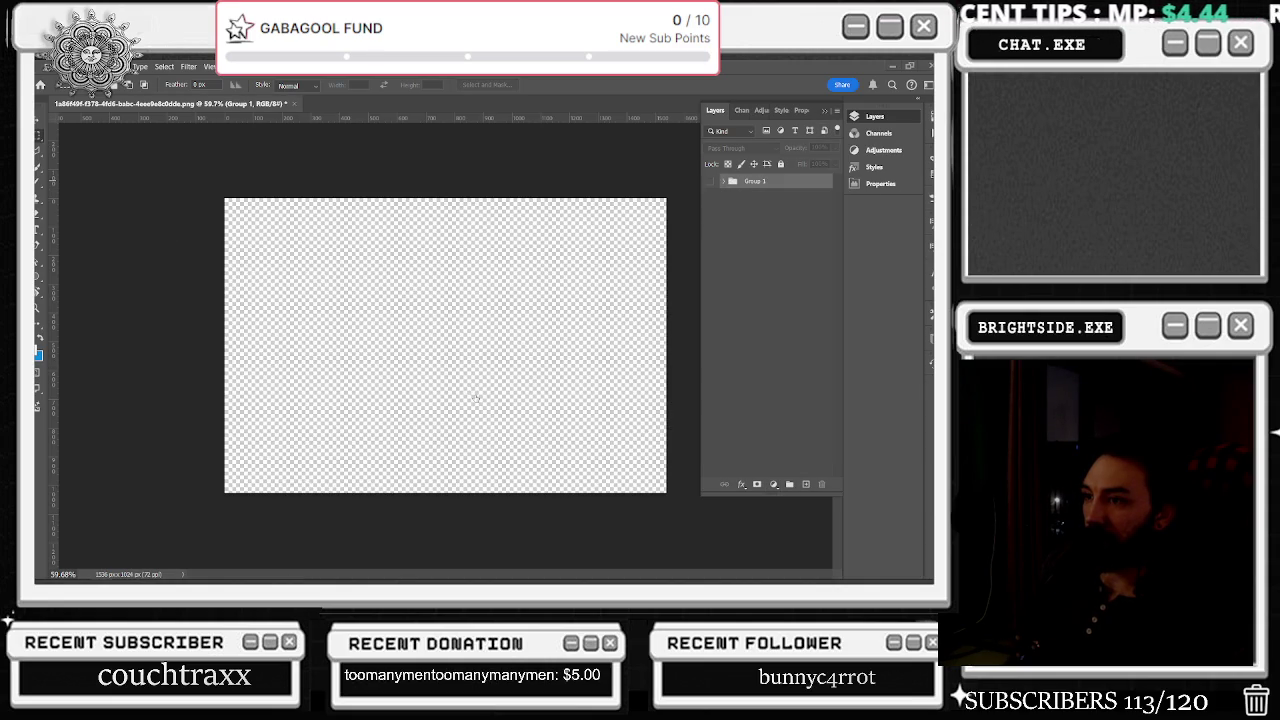
key("alt+Tab")
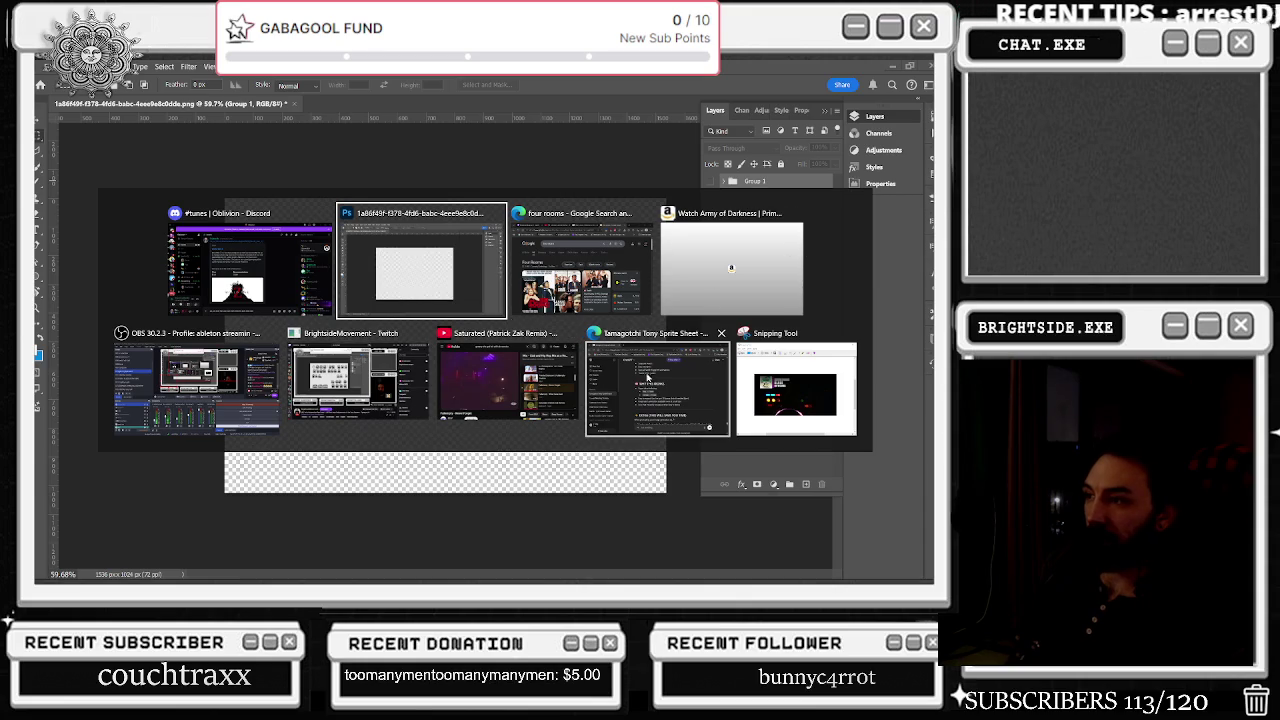
- Open a File Explorer window alongside Photoshop
key("Escape")
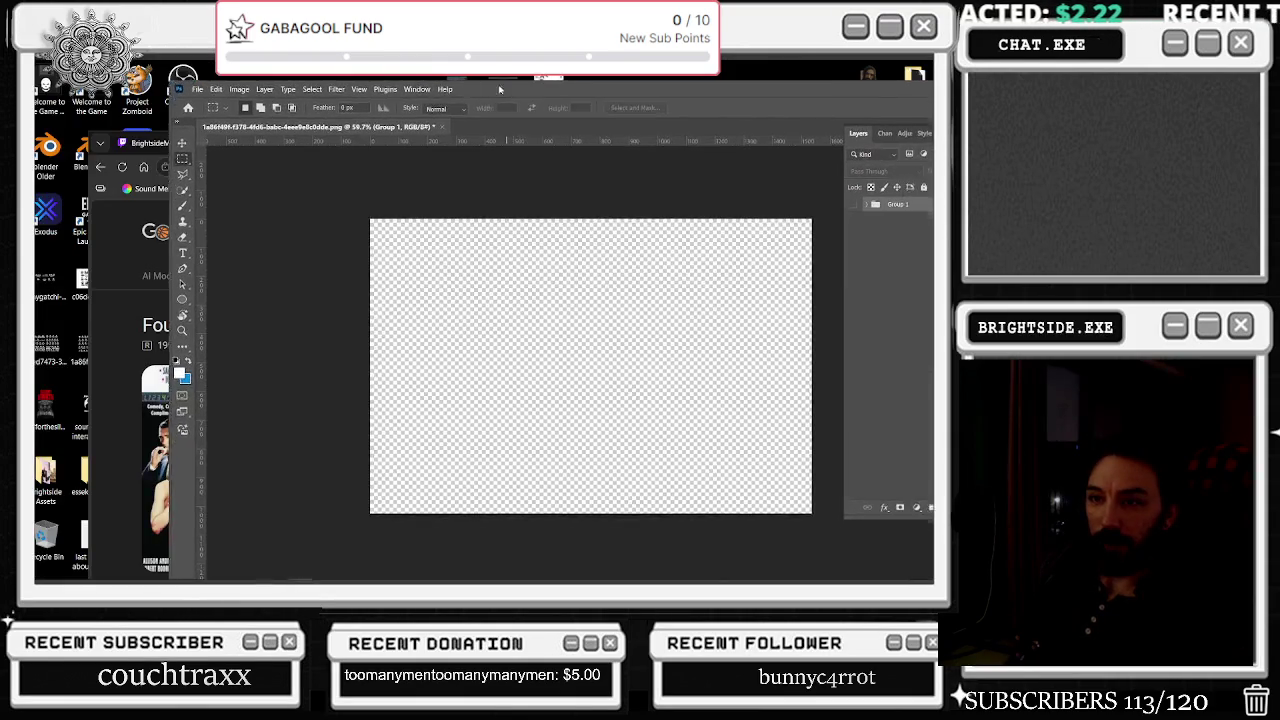
key("alt+Tab")
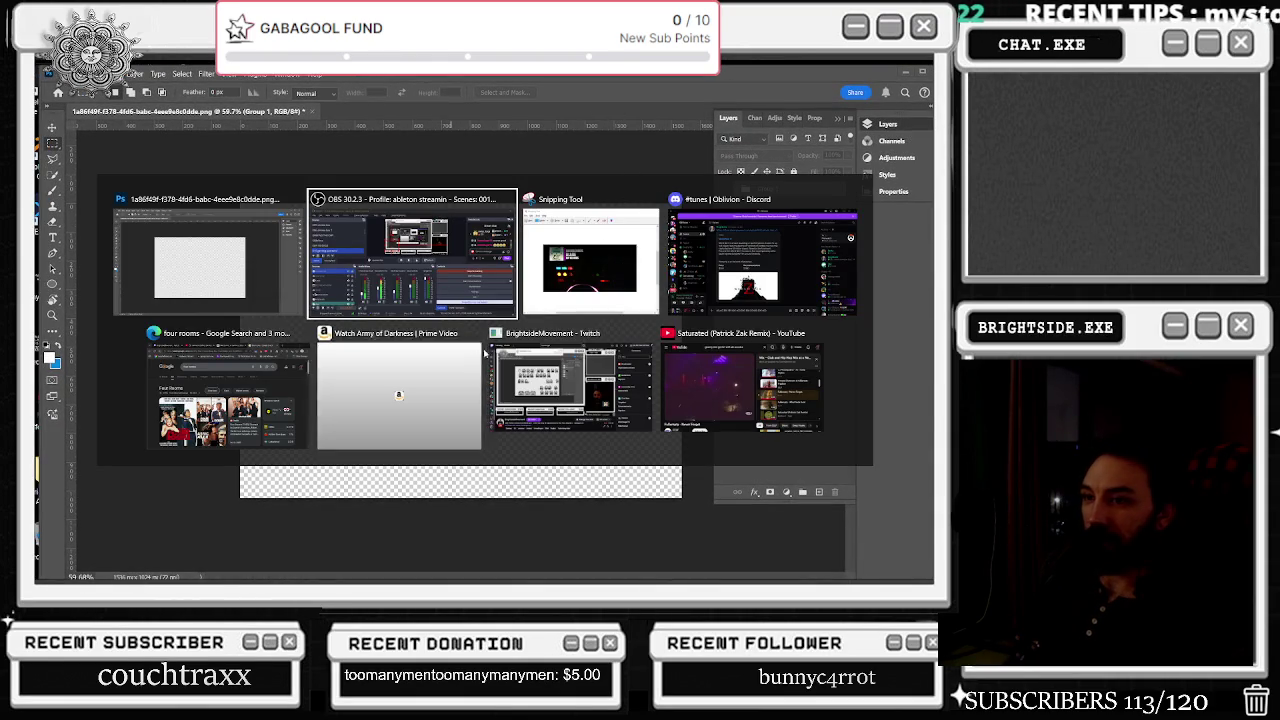
key("Escape")
left_click(86, 573)
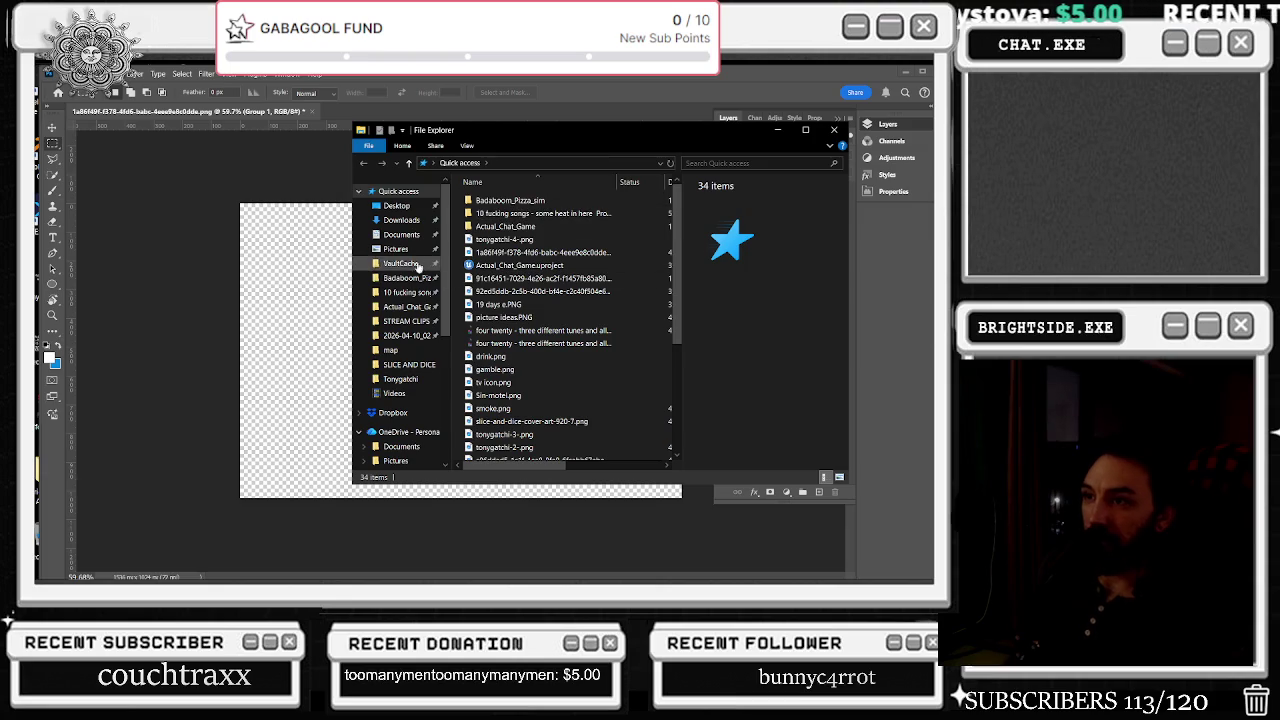
- Navigate the project folders to Actual_Chat_Game, dismissing the unavailable songs-folder errors
left_click(405, 277)
left_click(405, 292)
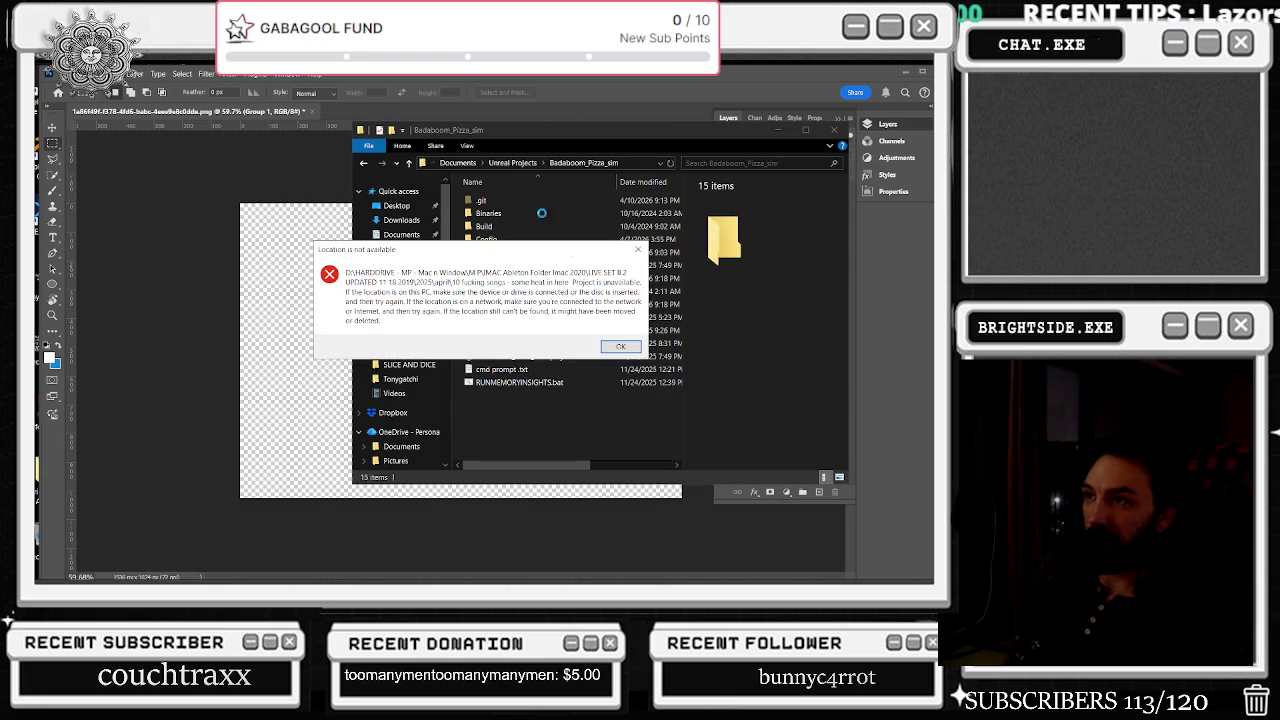
left_click(637, 251)
left_click(406, 305)
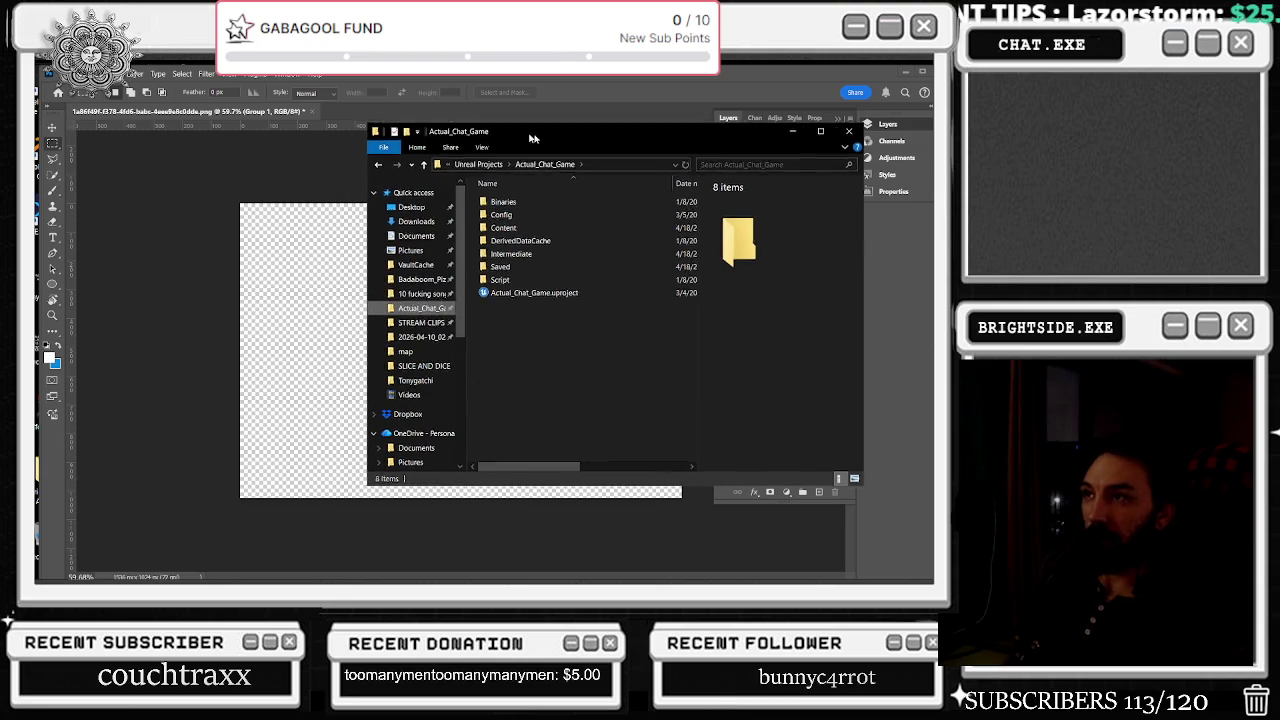
left_click_drag(515, 130, 724, 166)
left_click(615, 355)
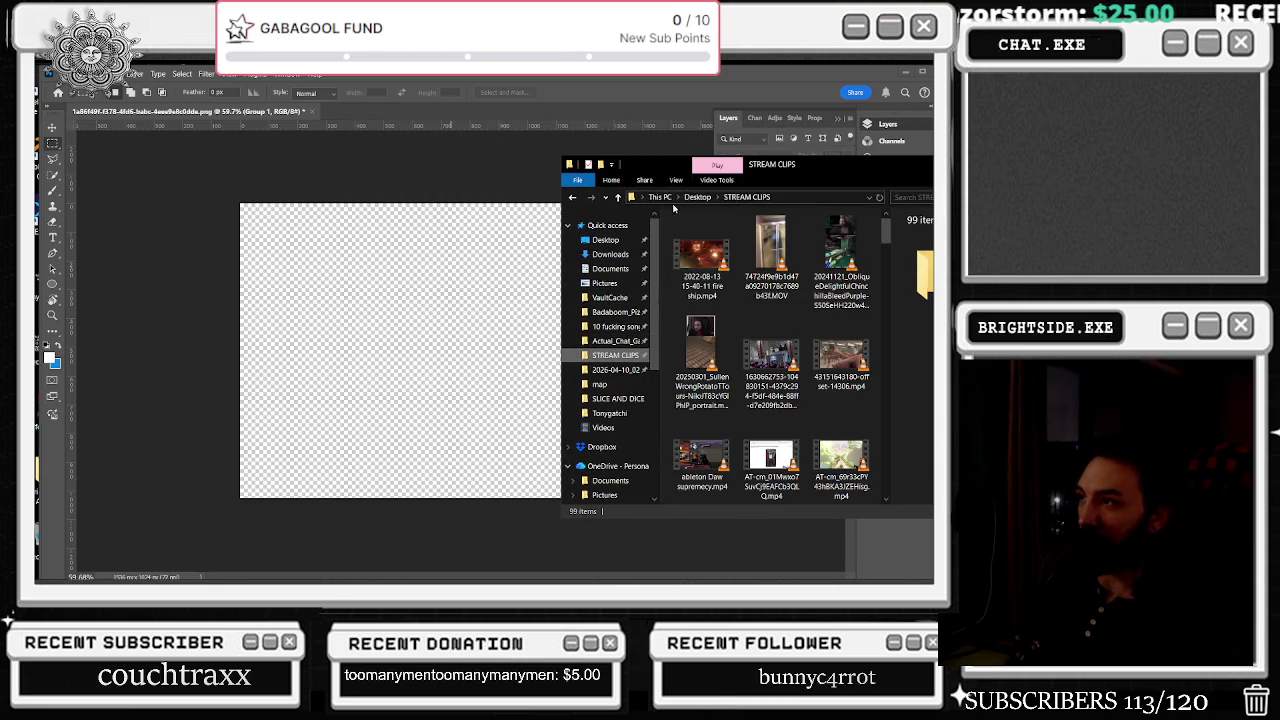
left_click(615, 341)
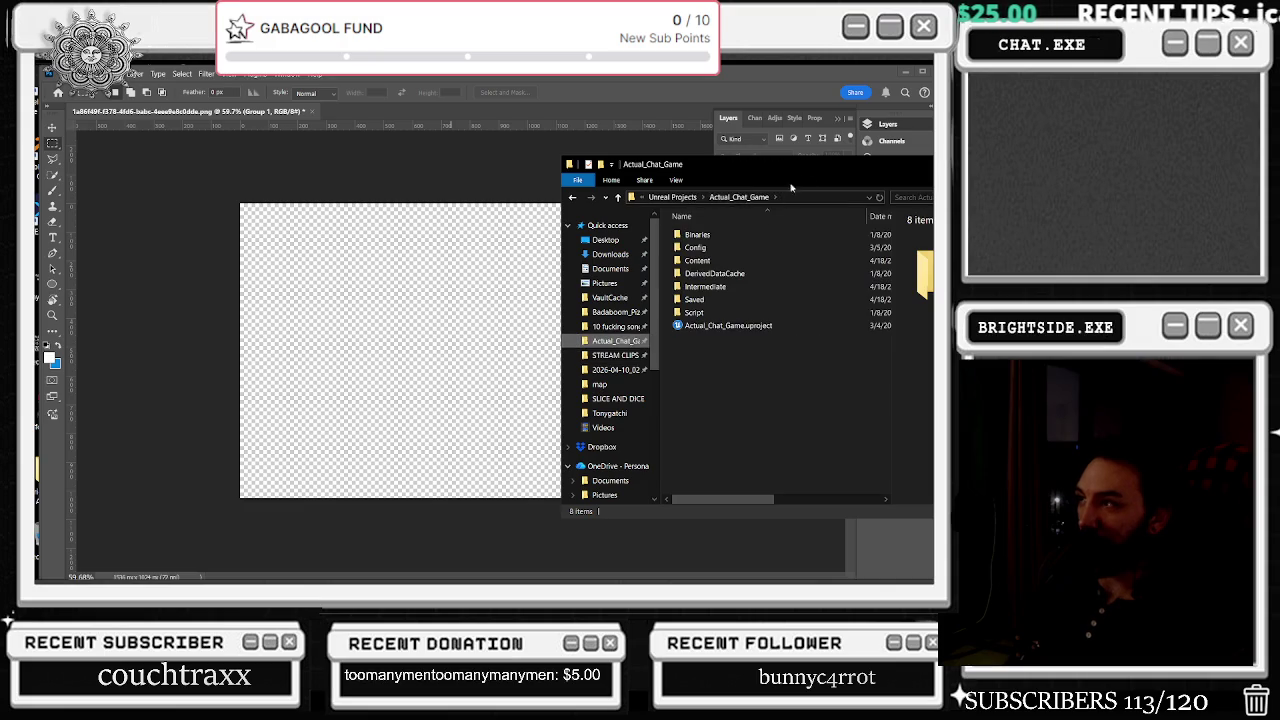
left_click_drag(783, 177, 683, 204)
left_click(517, 352)
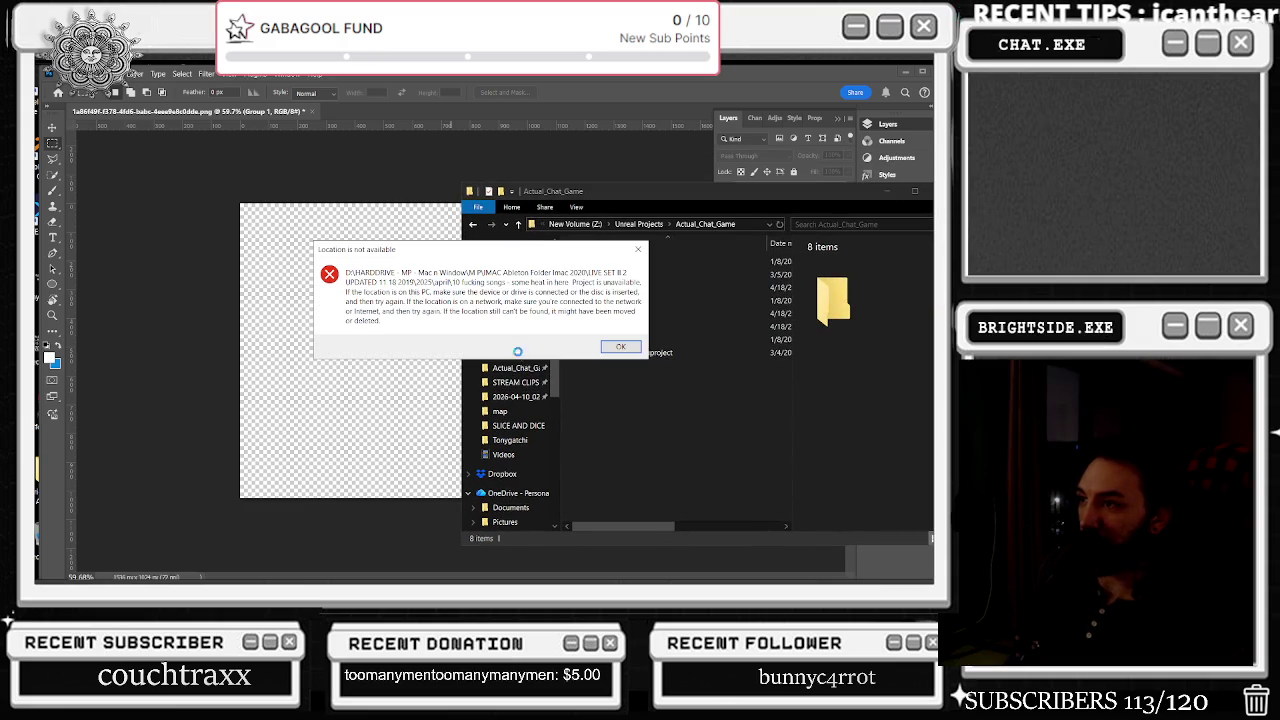
left_click(620, 346)
left_click(517, 339)
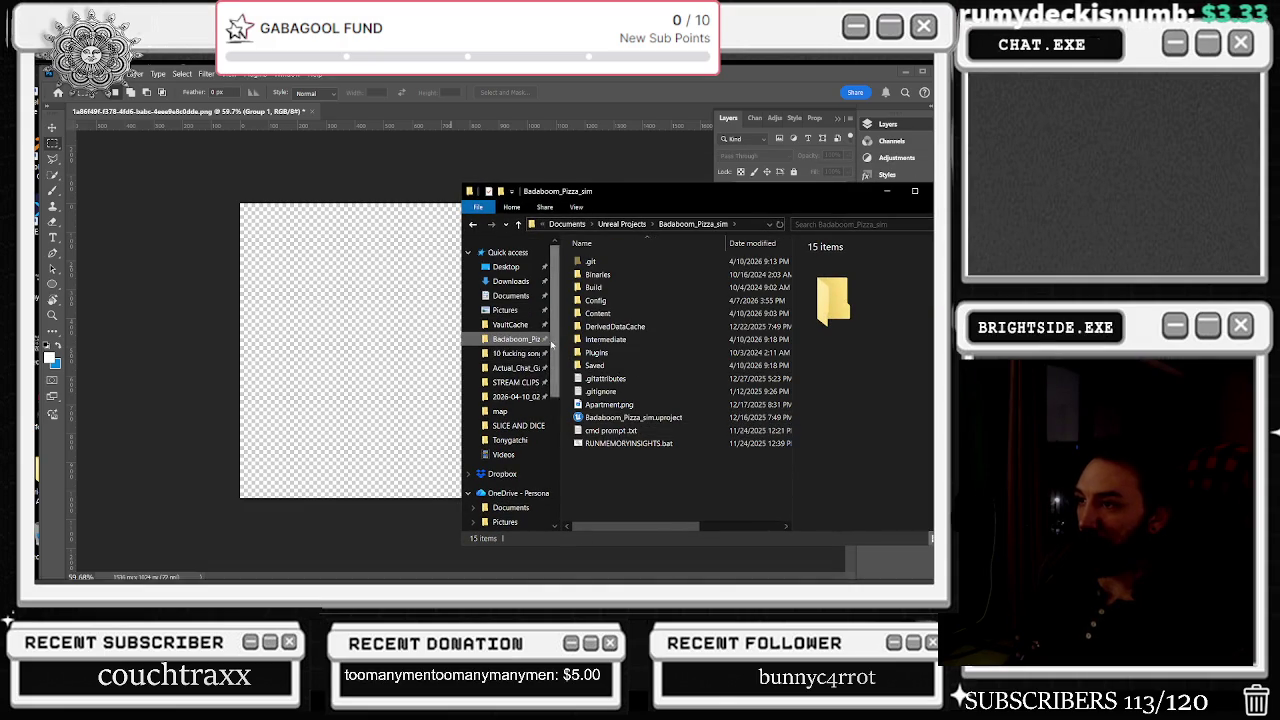
left_click(515, 367)
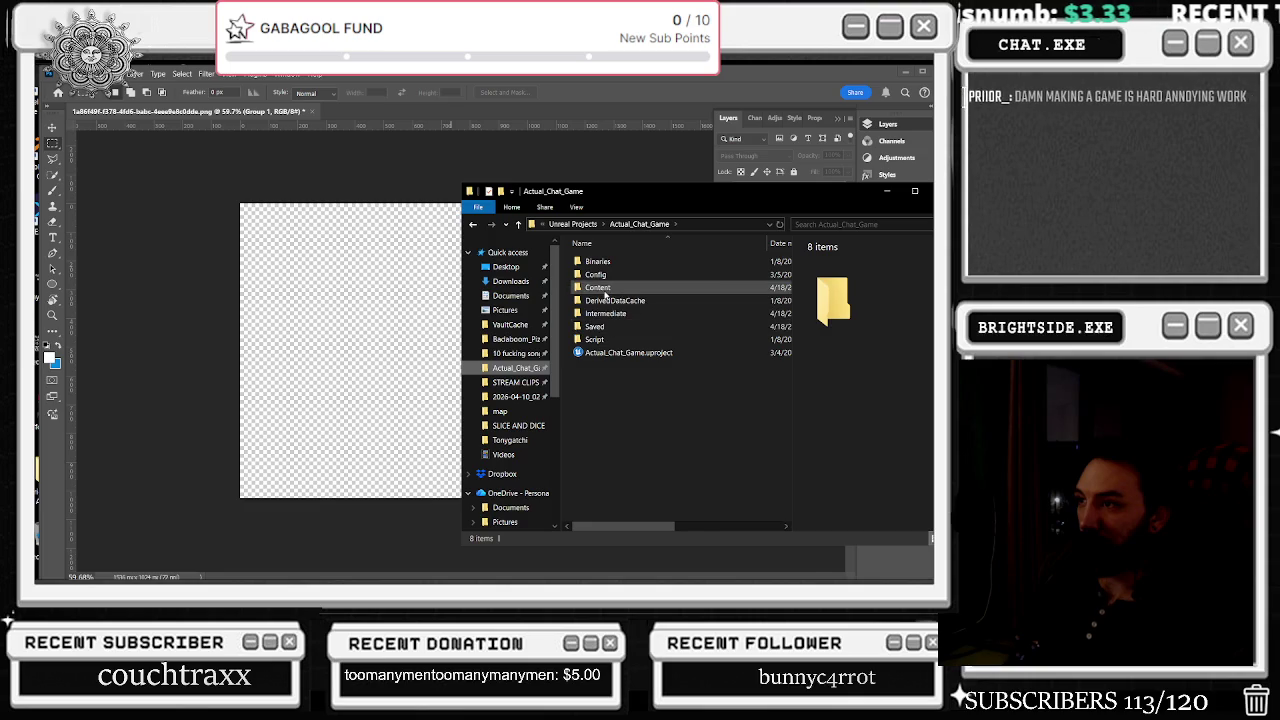
- Open Content, then the Tonygatchi folder, and scroll to the bottom of its files
double_click(603, 289)
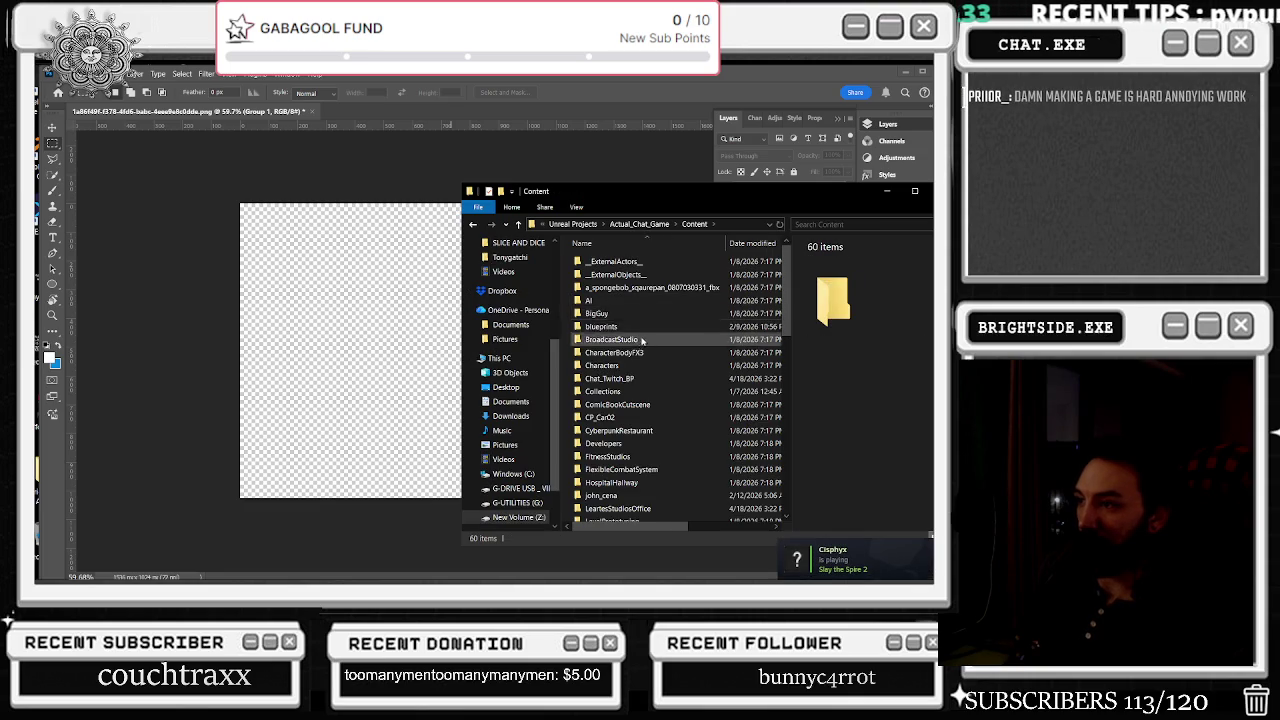
scroll(650, 420, "down", 10)
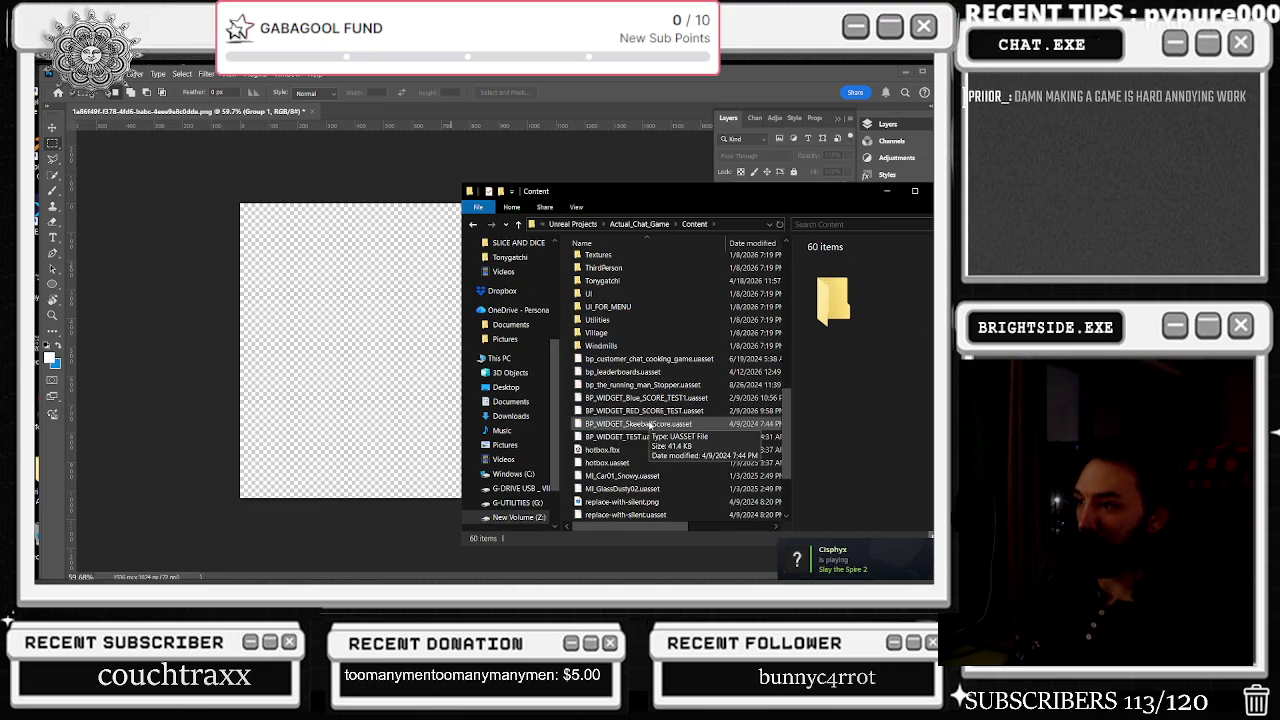
double_click(603, 281)
left_click_drag(728, 192, 601, 195)
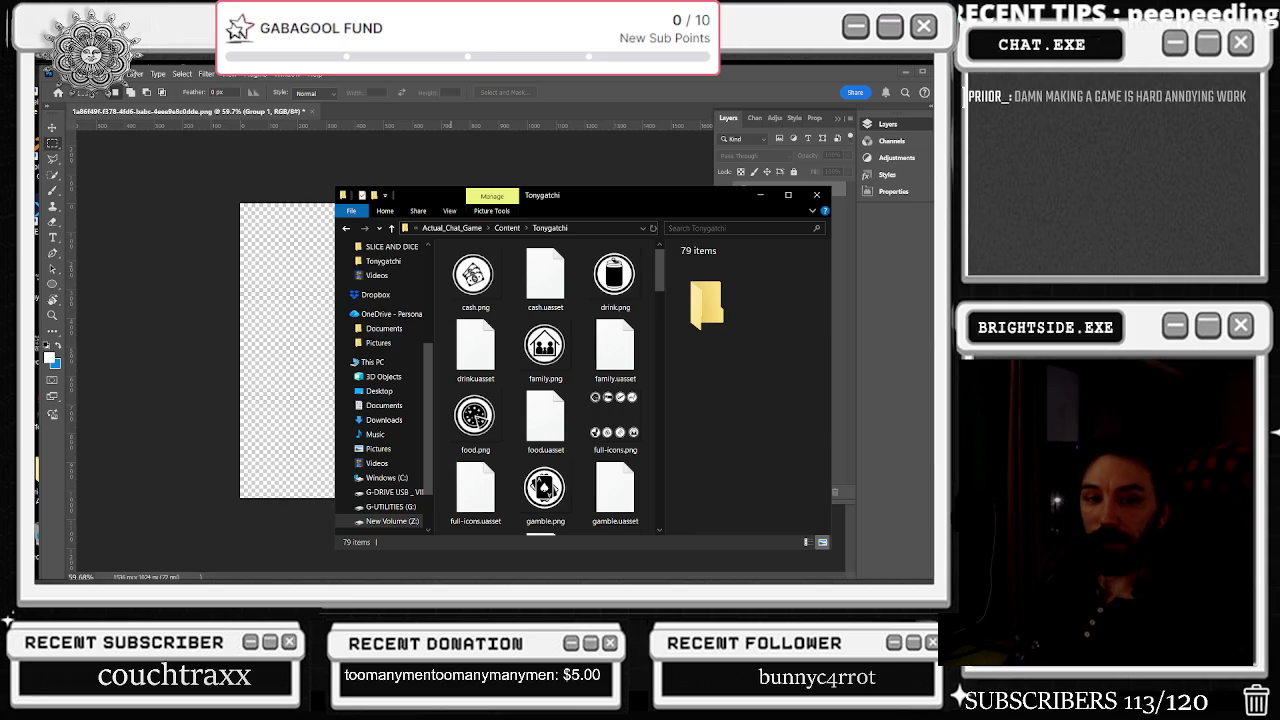
scroll(550, 330, "down", 3)
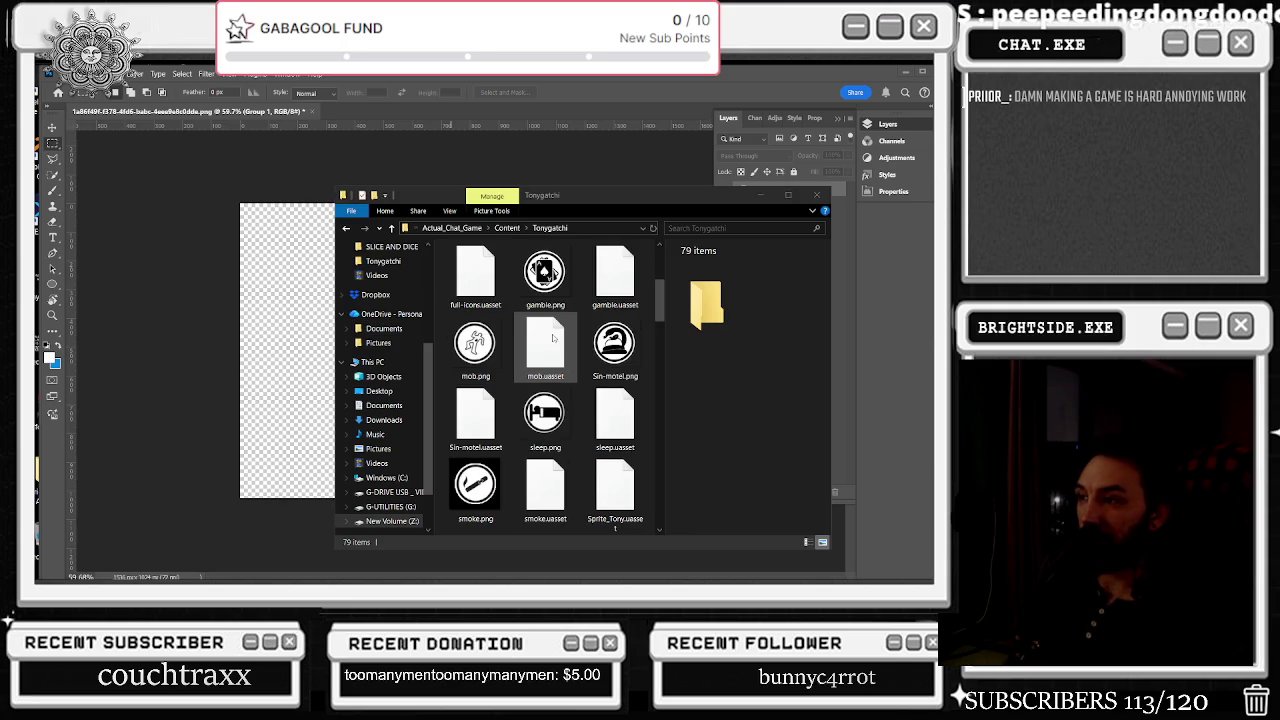
scroll(556, 334, "down", 2)
scroll(556, 334, "down", 3)
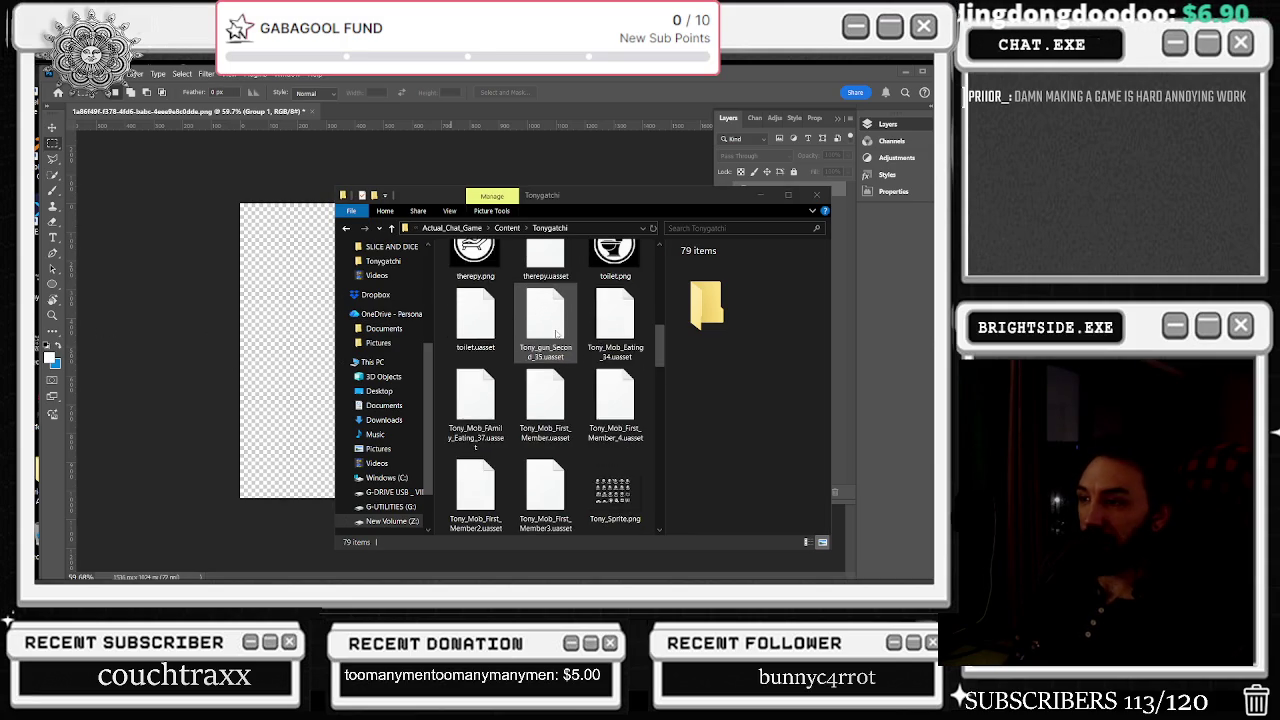
scroll(556, 334, "down", 2)
- Compare Tony_Sprite.png, tonygatchi-3-.png and tonygatchi-4-.png, leaving tonygatchi-4-.png selected
left_click(614, 330)
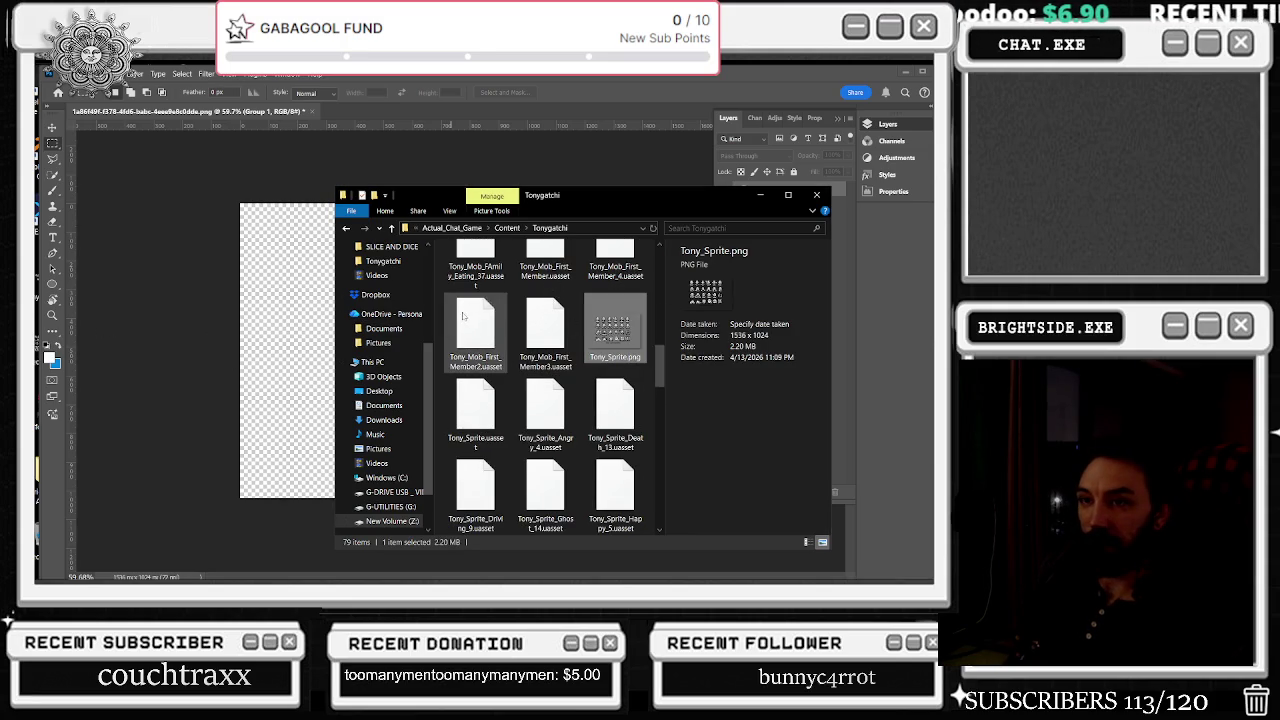
mouse_move(717, 188)
left_mouse_down()
mouse_move(717, 174)
mouse_move(842, 165)
left_mouse_up()
scroll(745, 318, "down", 4)
scroll(745, 318, "down", 3)
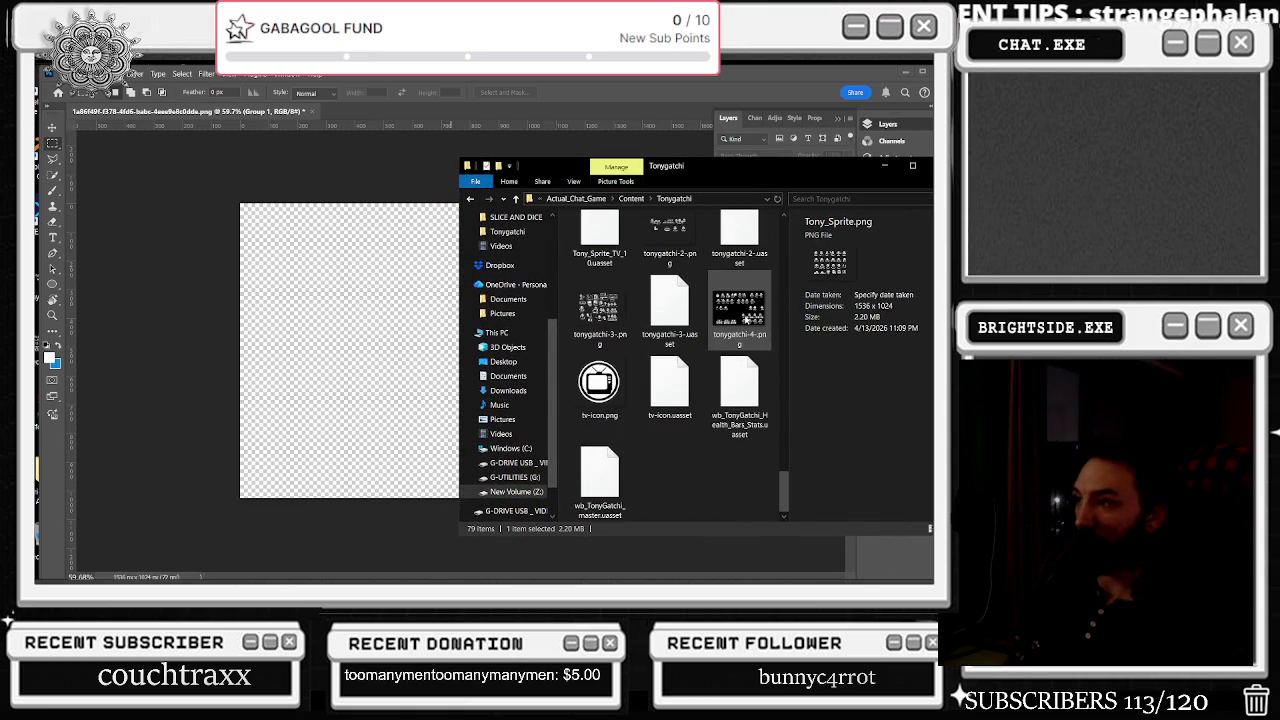
left_click(738, 318)
left_click(600, 308)
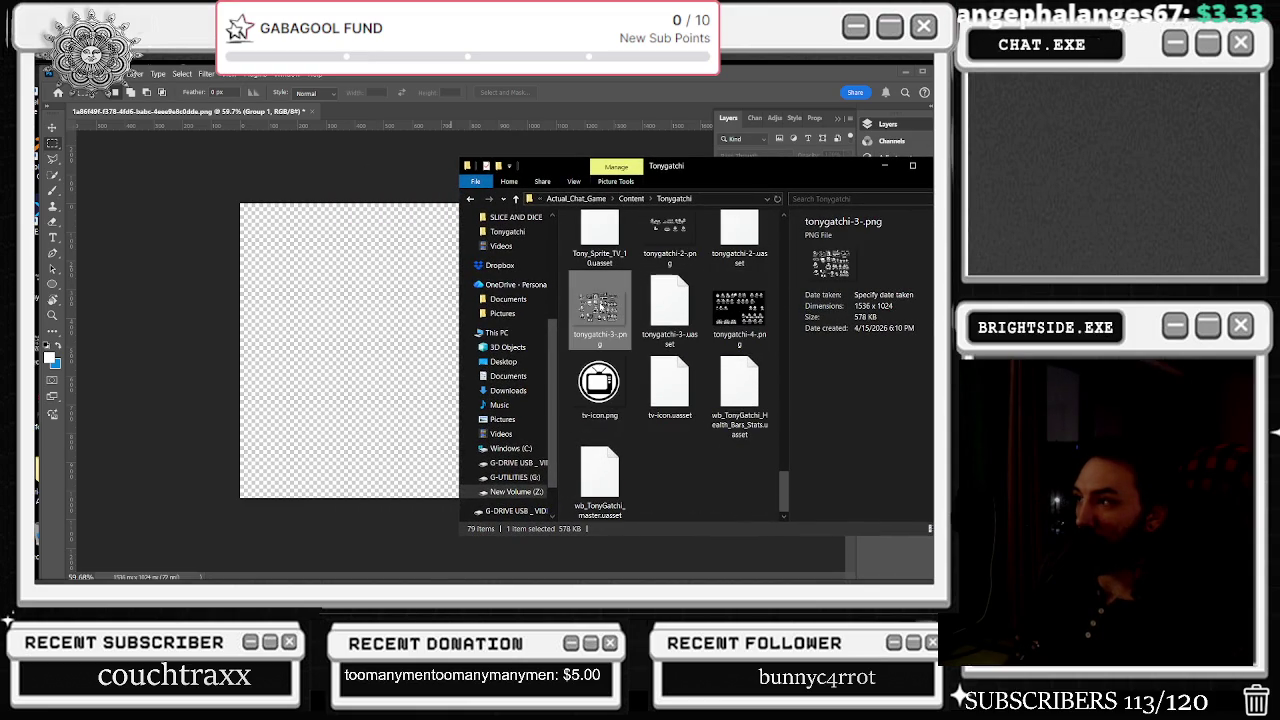
left_click(757, 315)
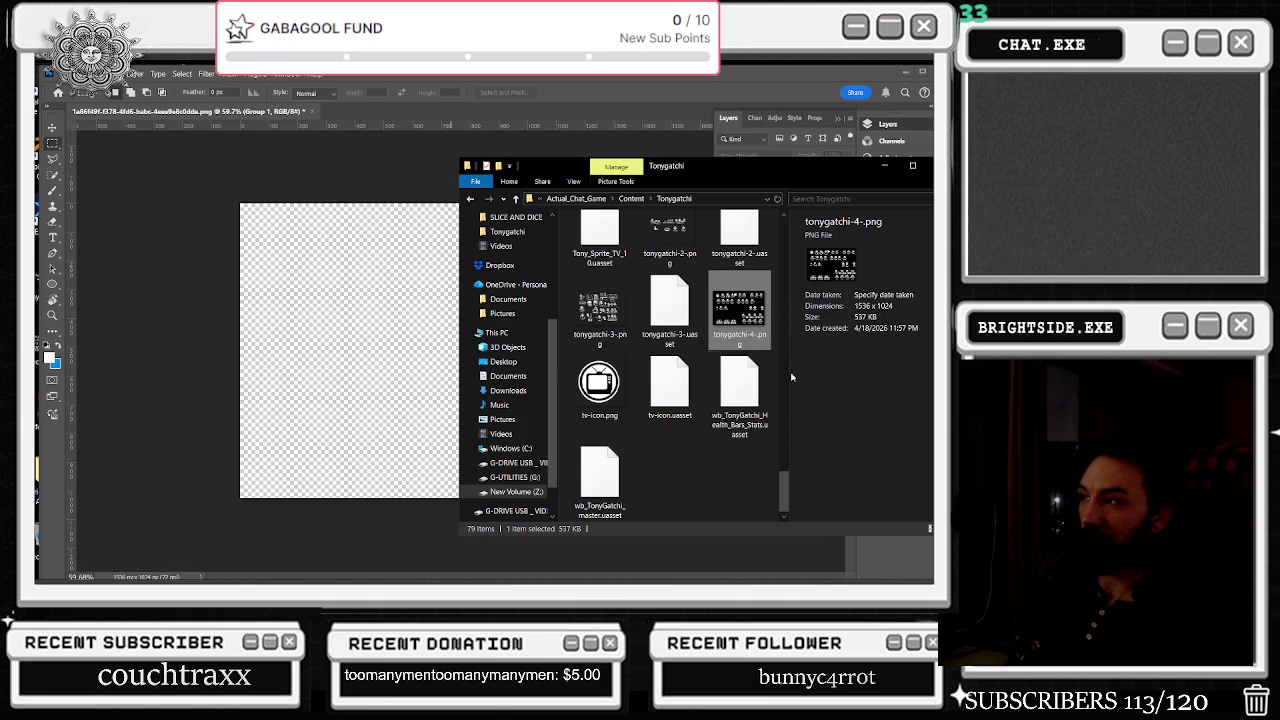
key("alt+Tab")
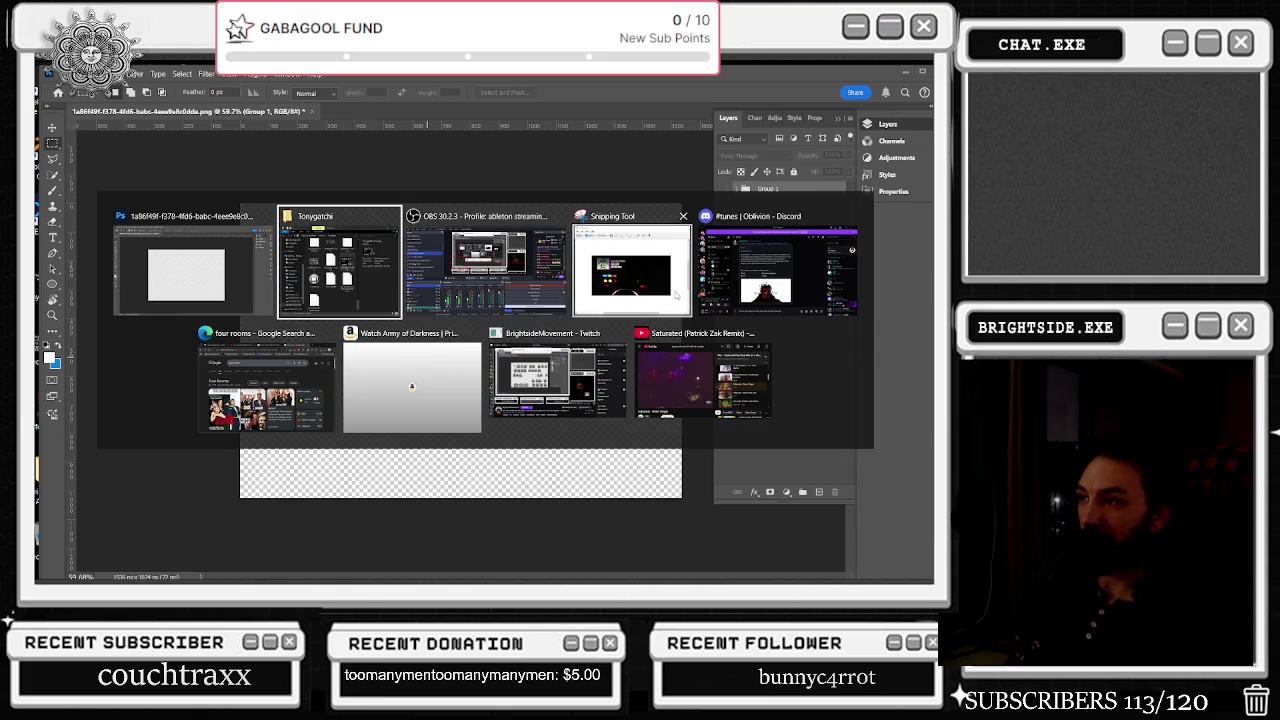
key("Escape")
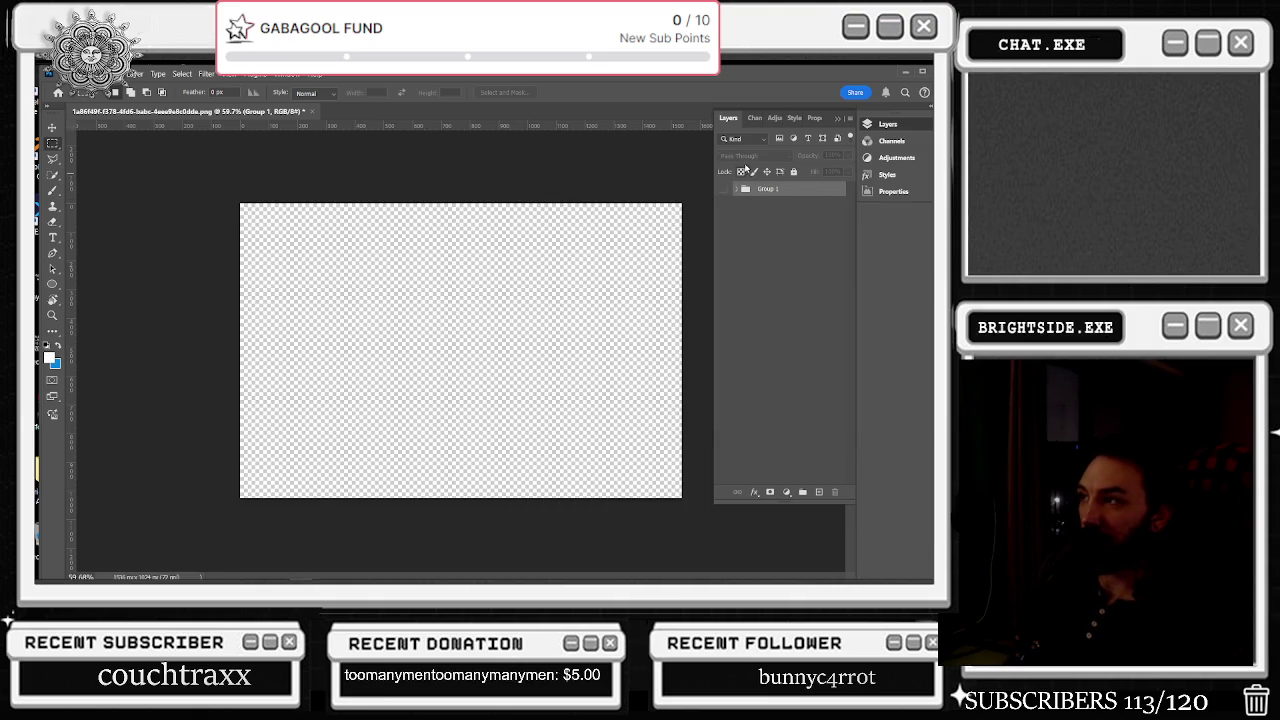
key("alt+Tab")
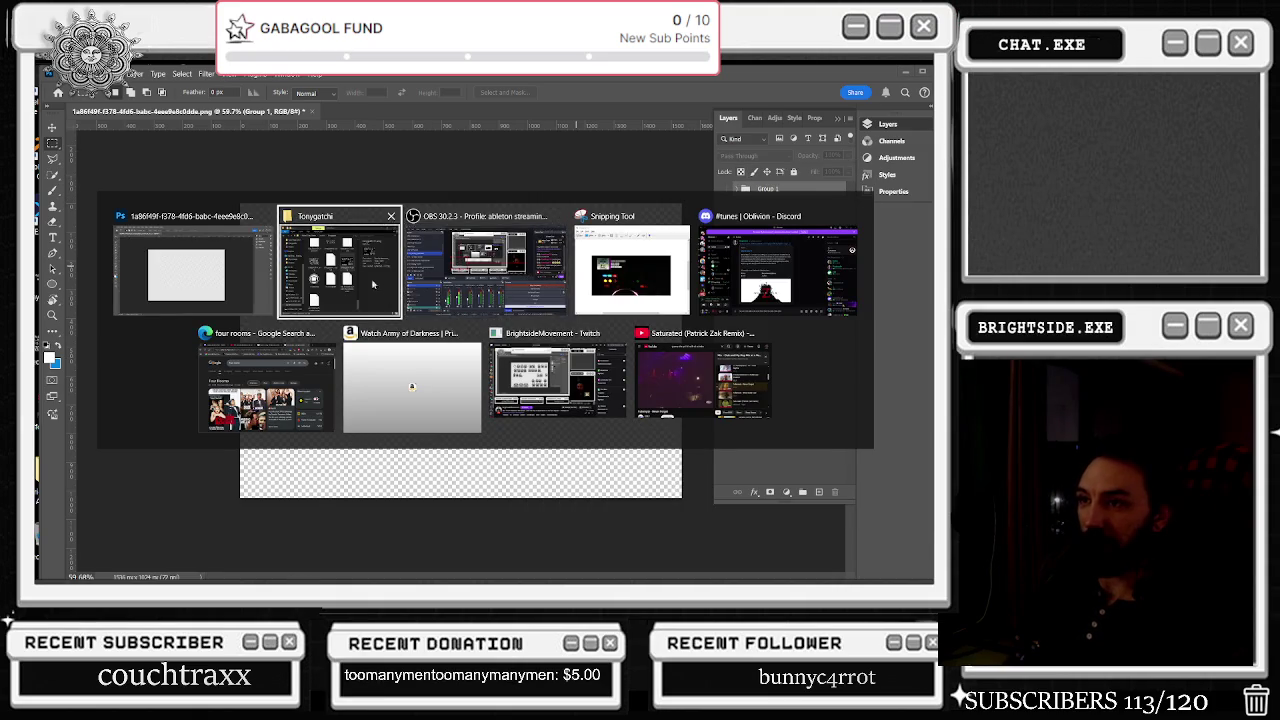
- Place tonygatchi-4-.png on the Photoshop canvas and confirm it
left_click_drag(748, 311, 460, 350)
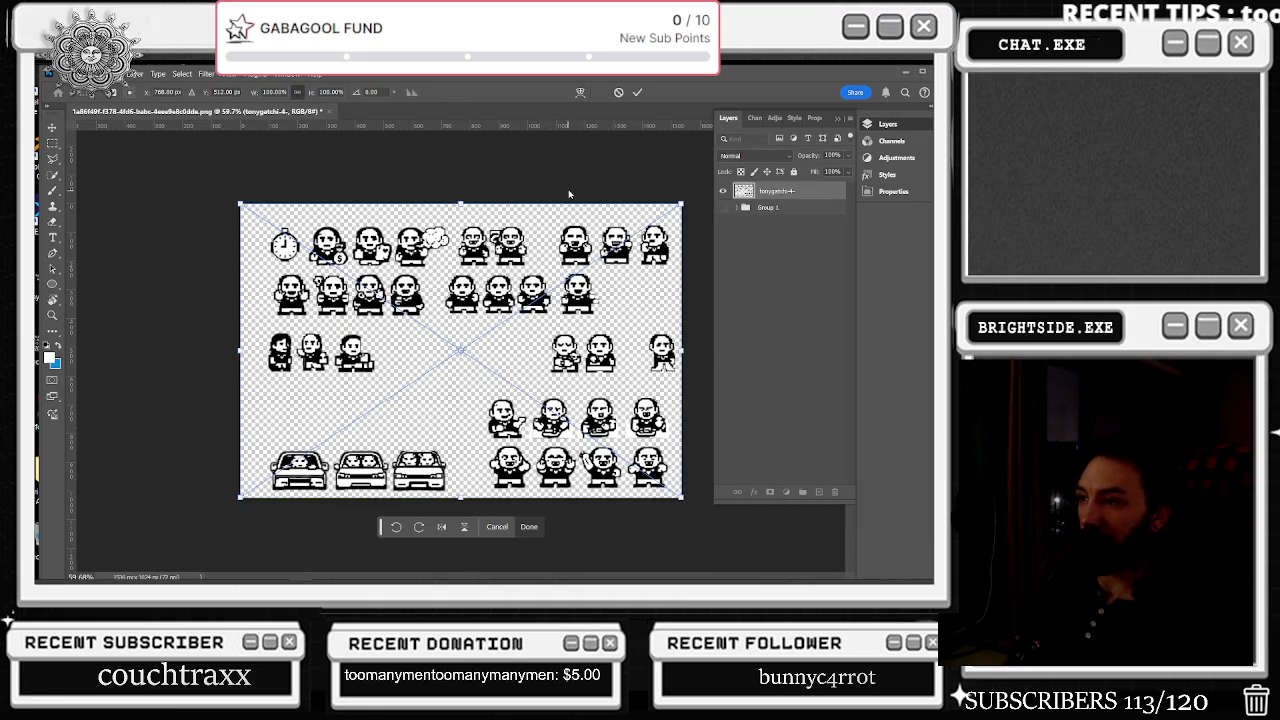
key("Return")
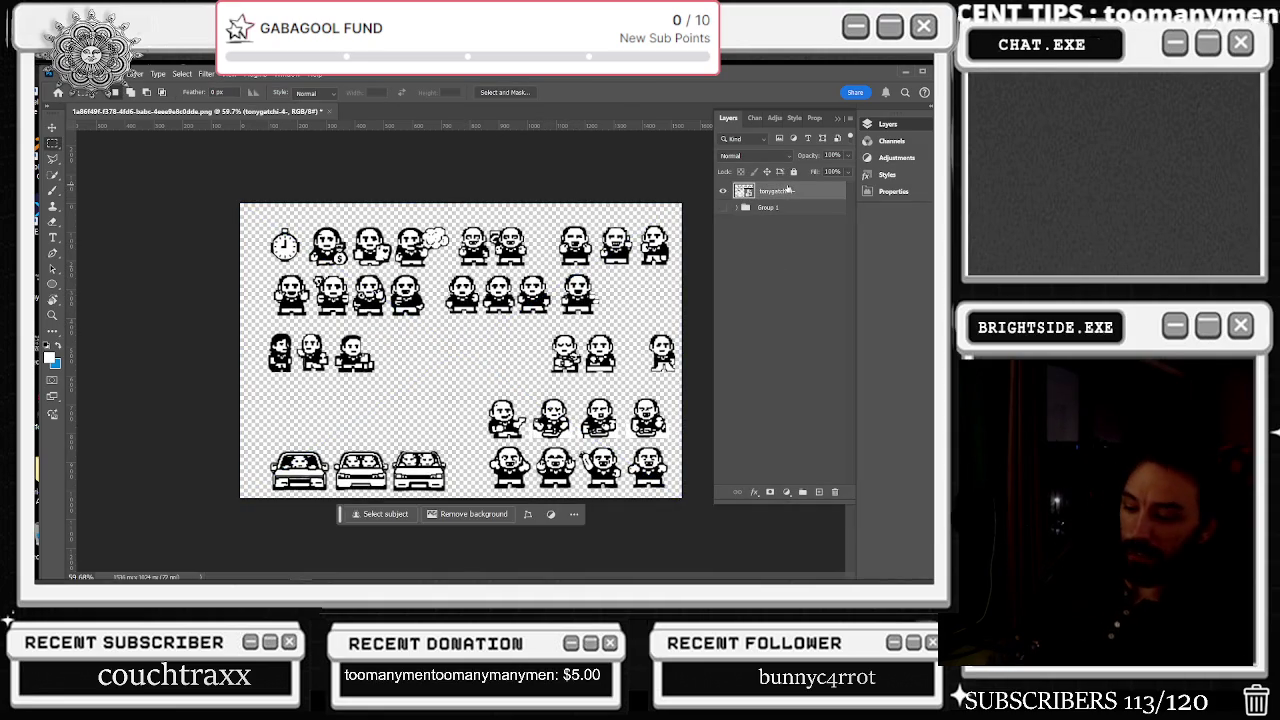
key("alt+Tab")
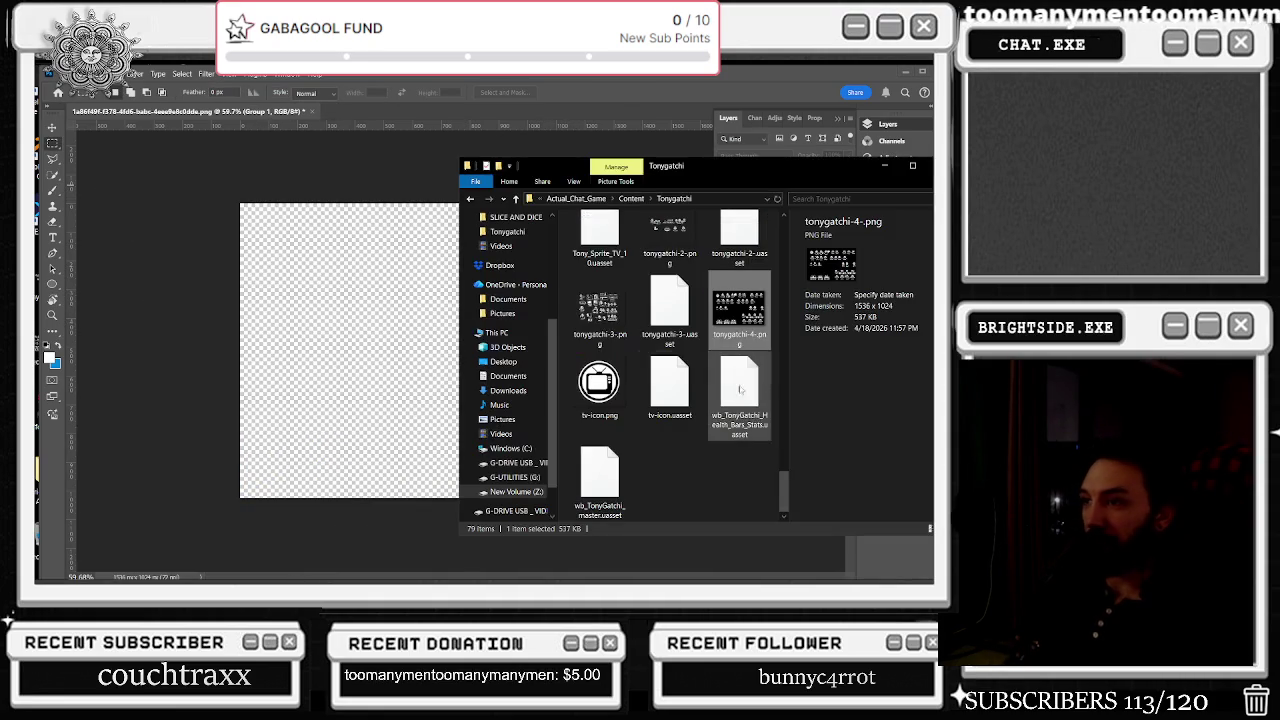
- Drag tonygatchi-3-.png onto the canvas, zoom in and commit the placement
left_click(601, 310)
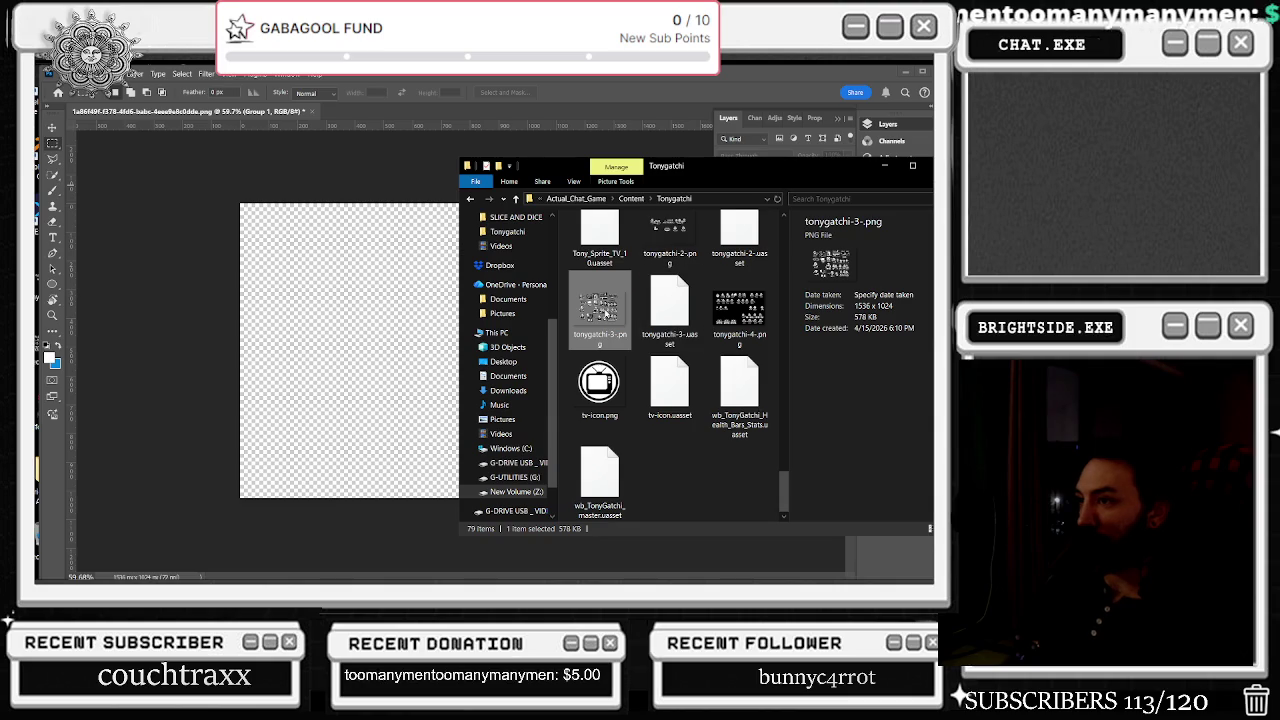
left_click_drag(605, 313, 380, 335)
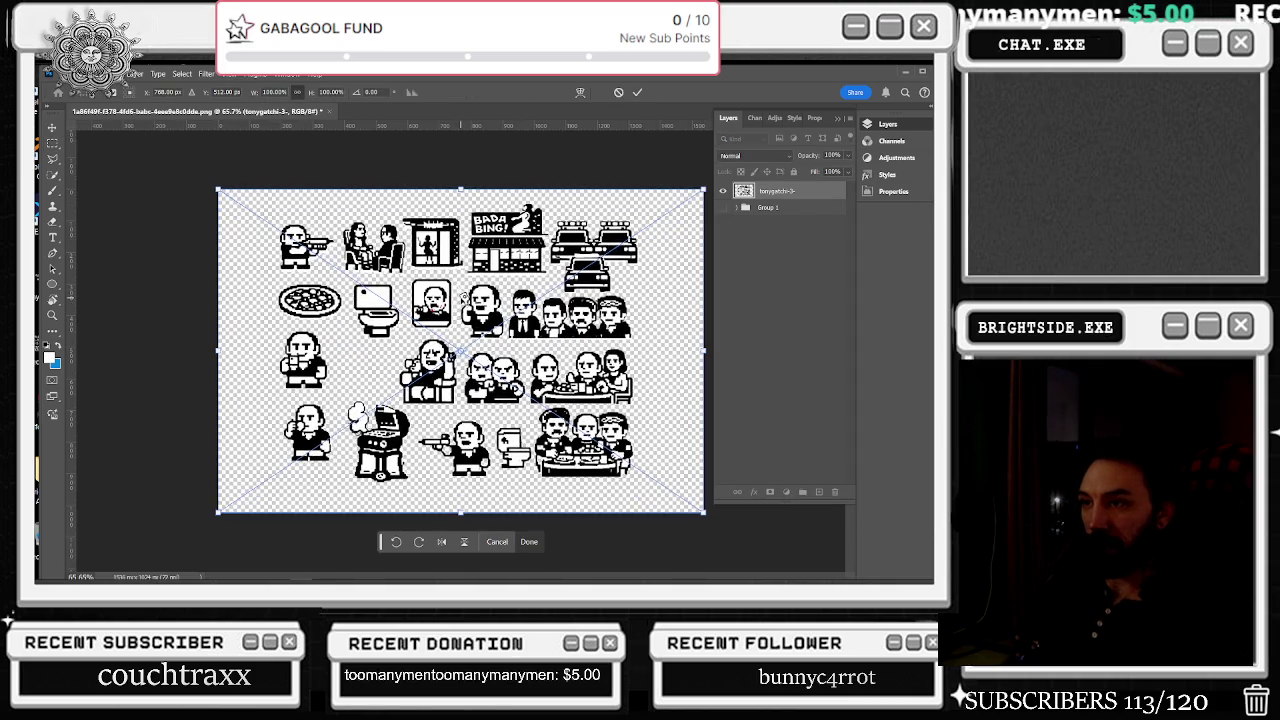
scroll(462, 299, "up", 1)
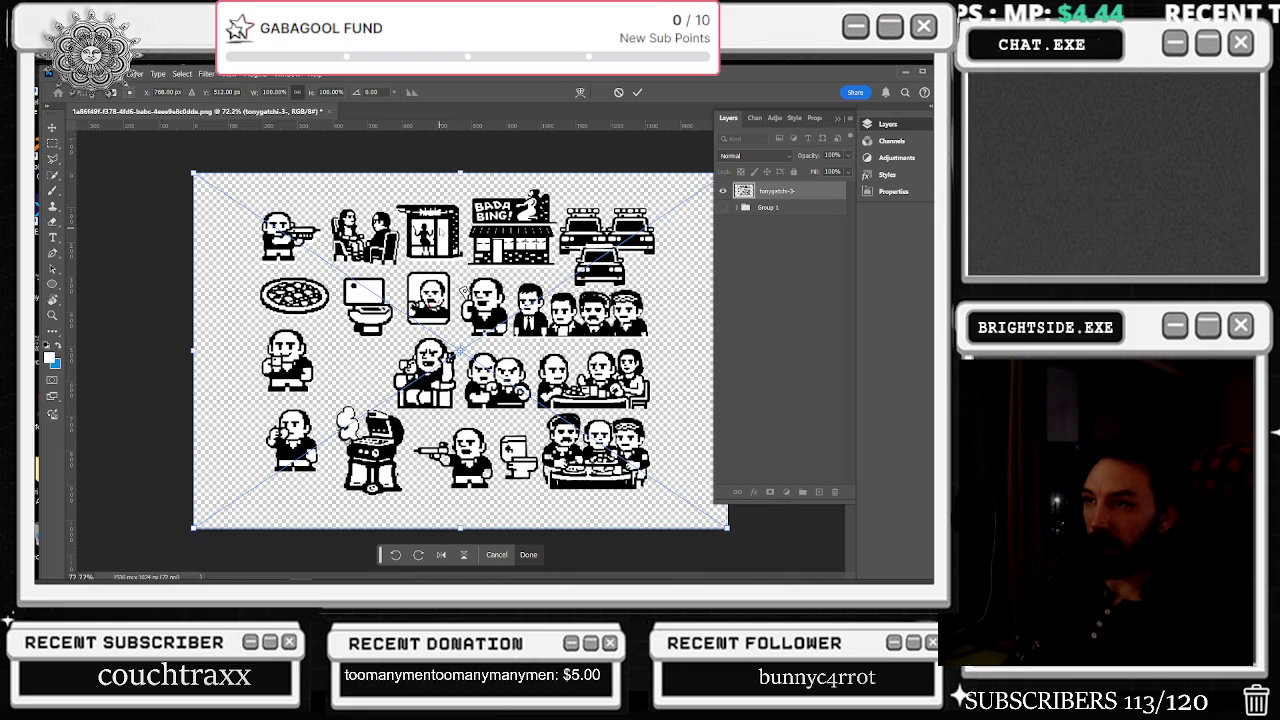
scroll(395, 272, "up", 1)
scroll(395, 272, "up", 1)
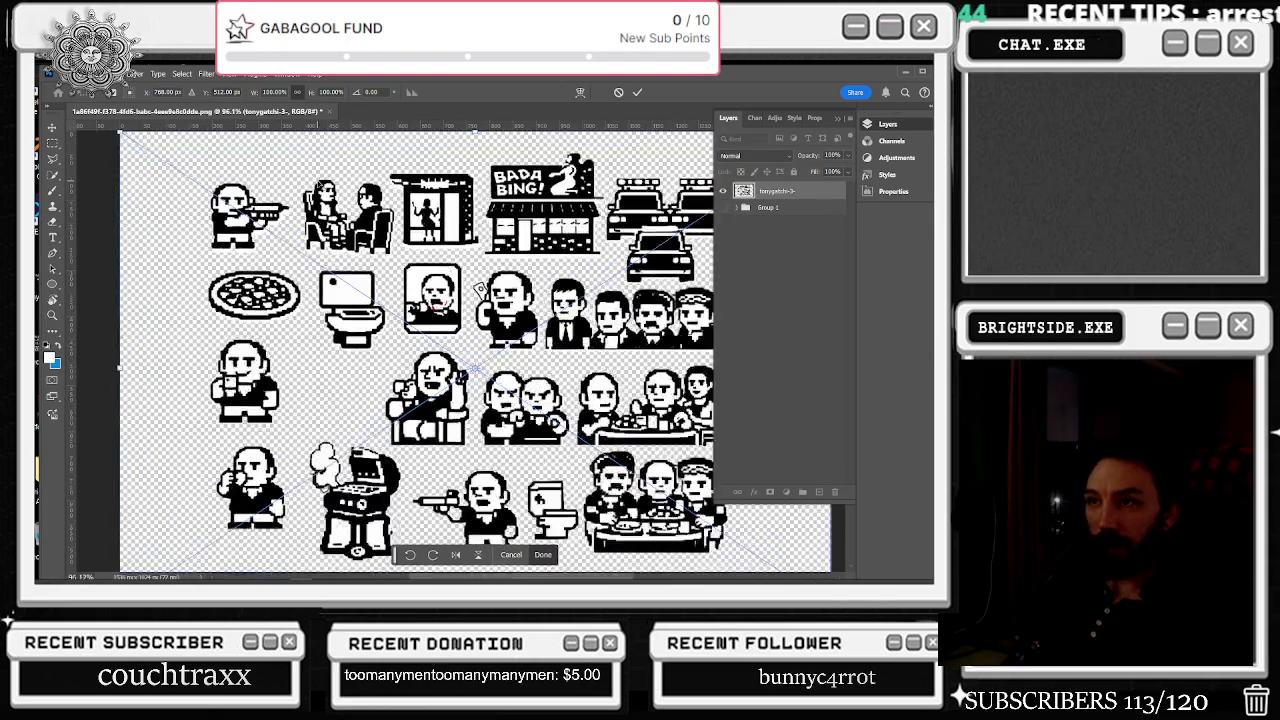
scroll(395, 272, "up", 2)
left_click(53, 143)
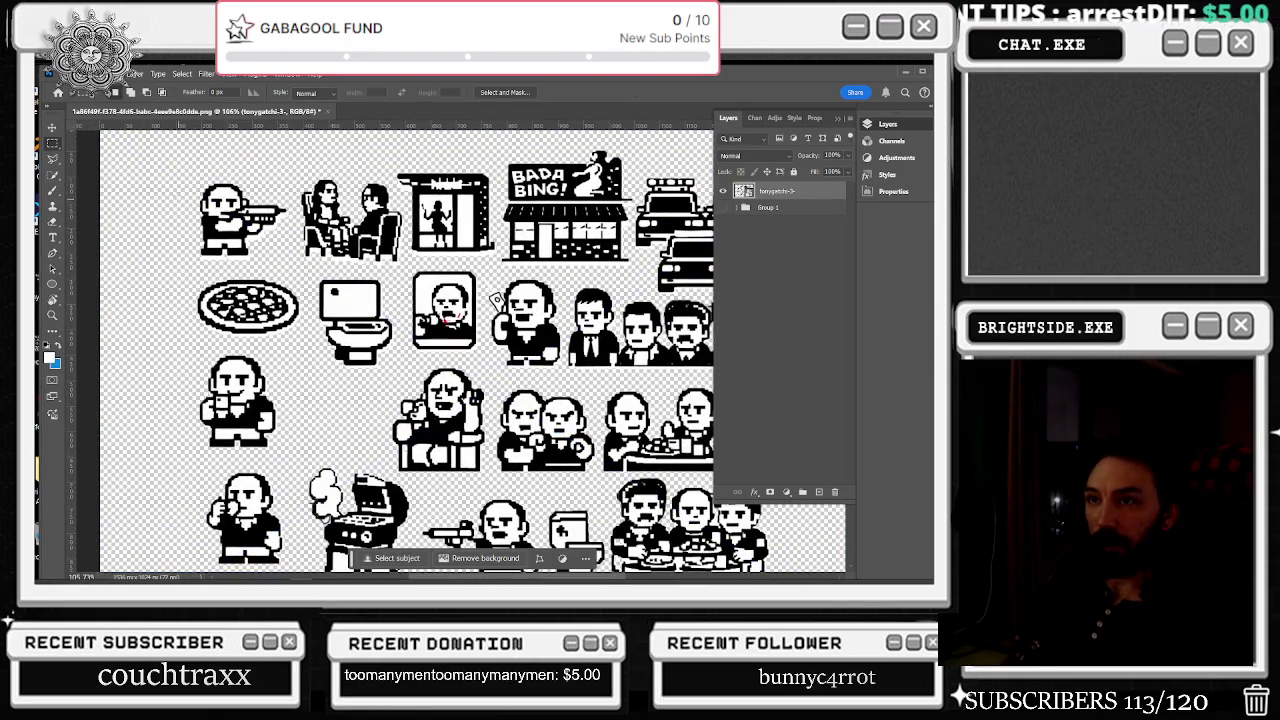
- Marquee-select the gunman and couple sprites and transform them slightly left
left_click_drag(165, 175, 400, 268)
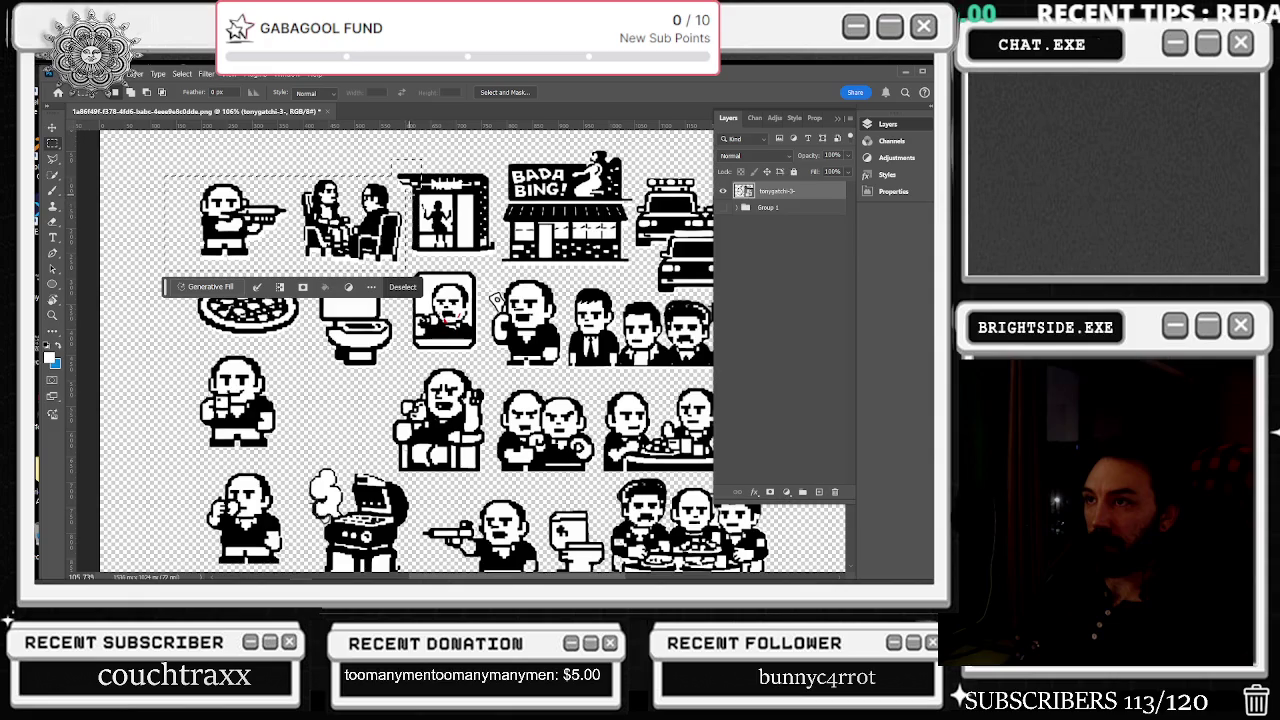
left_click_drag(418, 160, 346, 184)
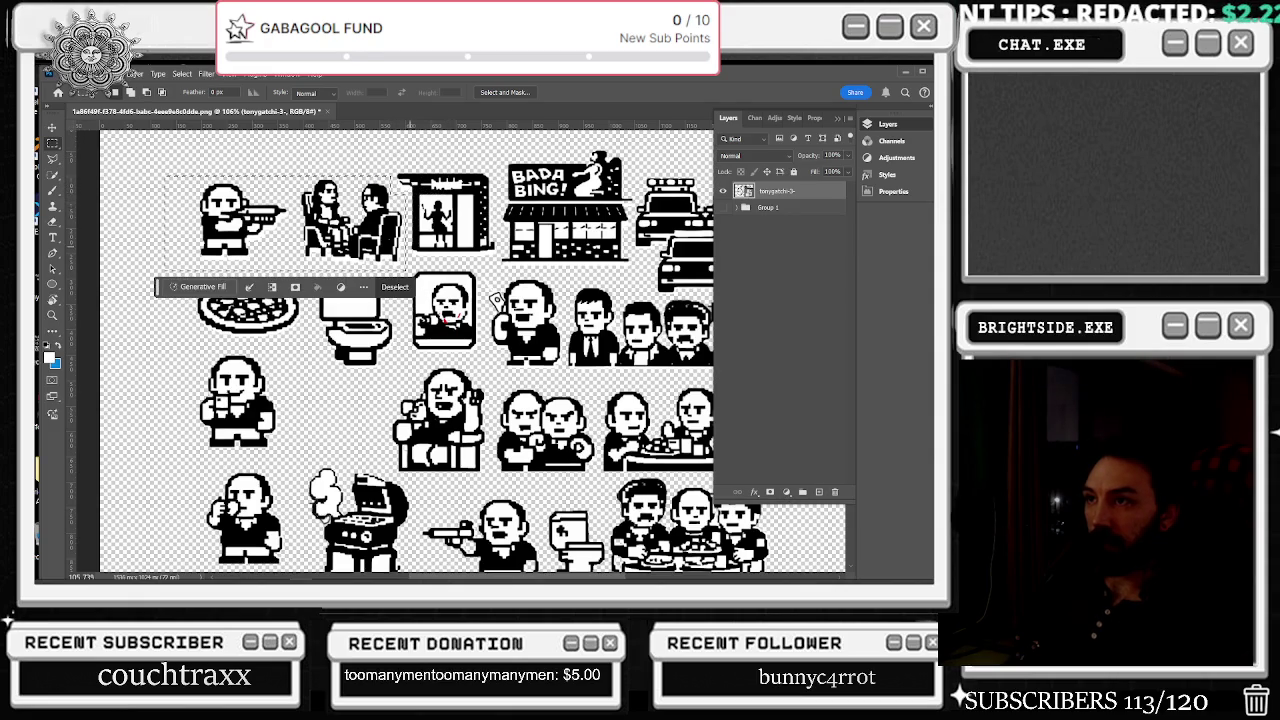
key("ctrl+t")
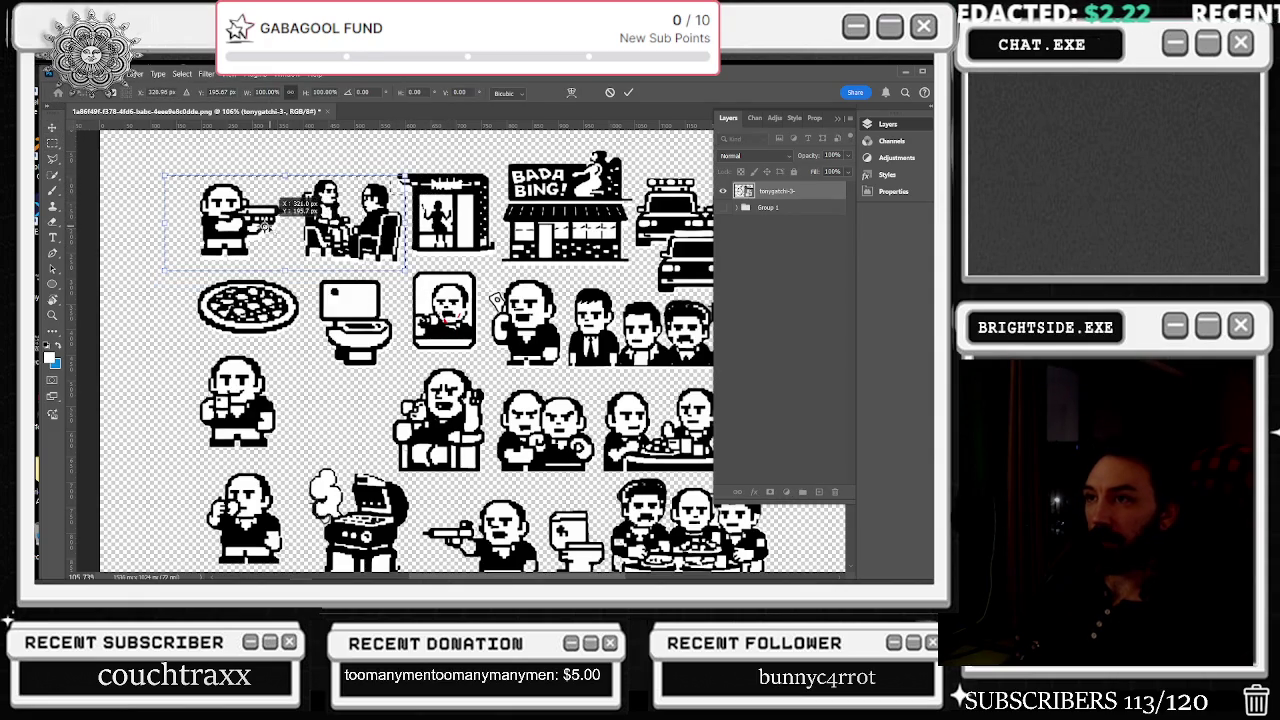
mouse_move(350, 205)
left_mouse_down()
mouse_move(362, 203)
mouse_move(336, 203)
left_mouse_up()
scroll(528, 244, "down", 3)
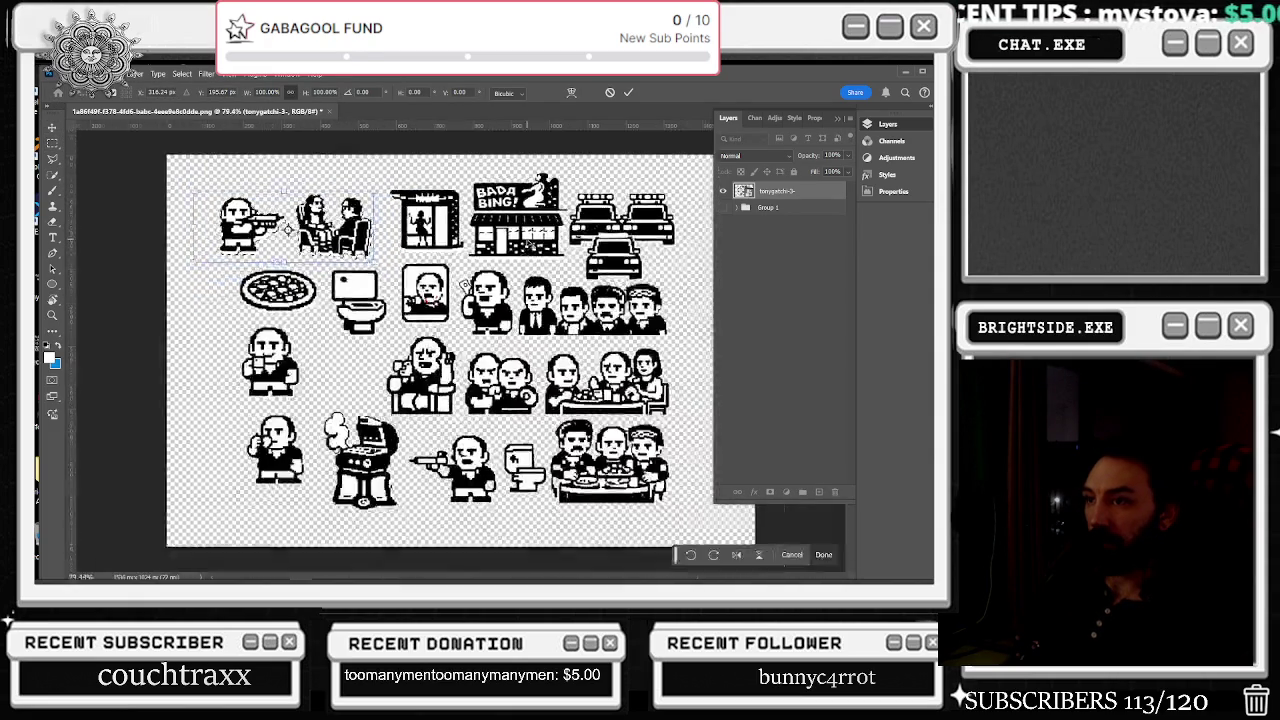
key("Return")
scroll(463, 285, "down", 2)
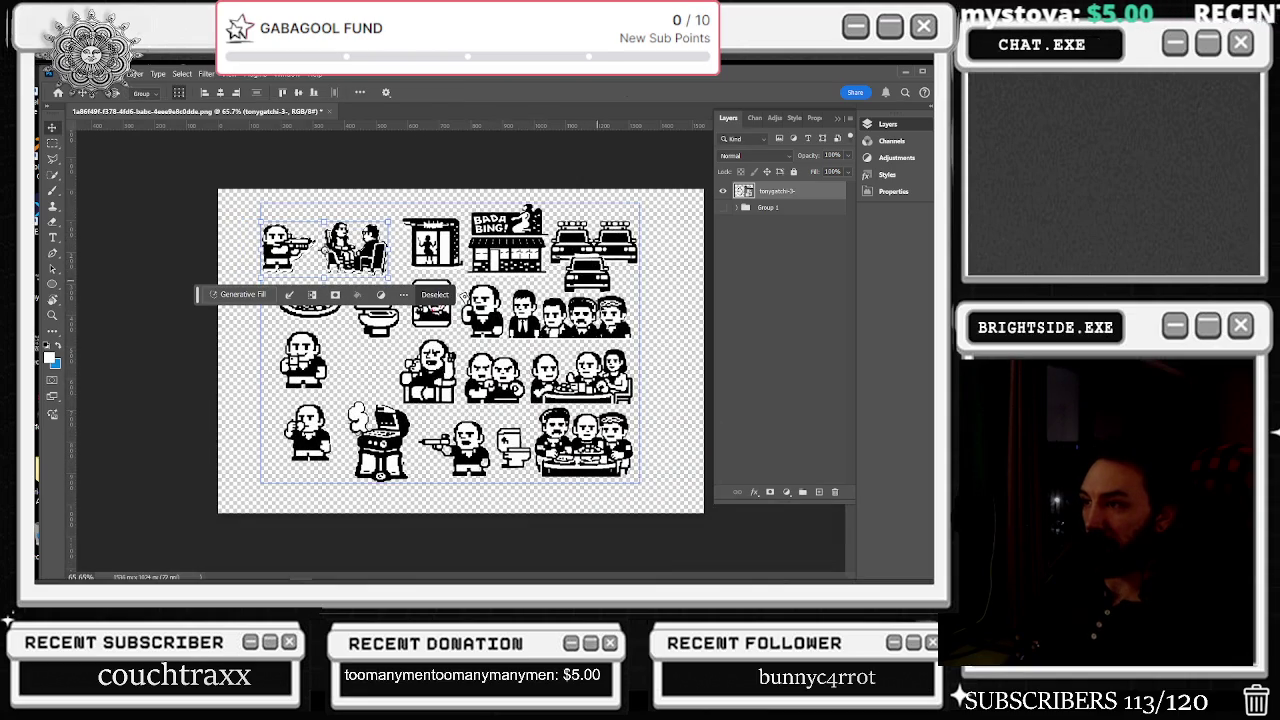
scroll(468, 359, "up", 1)
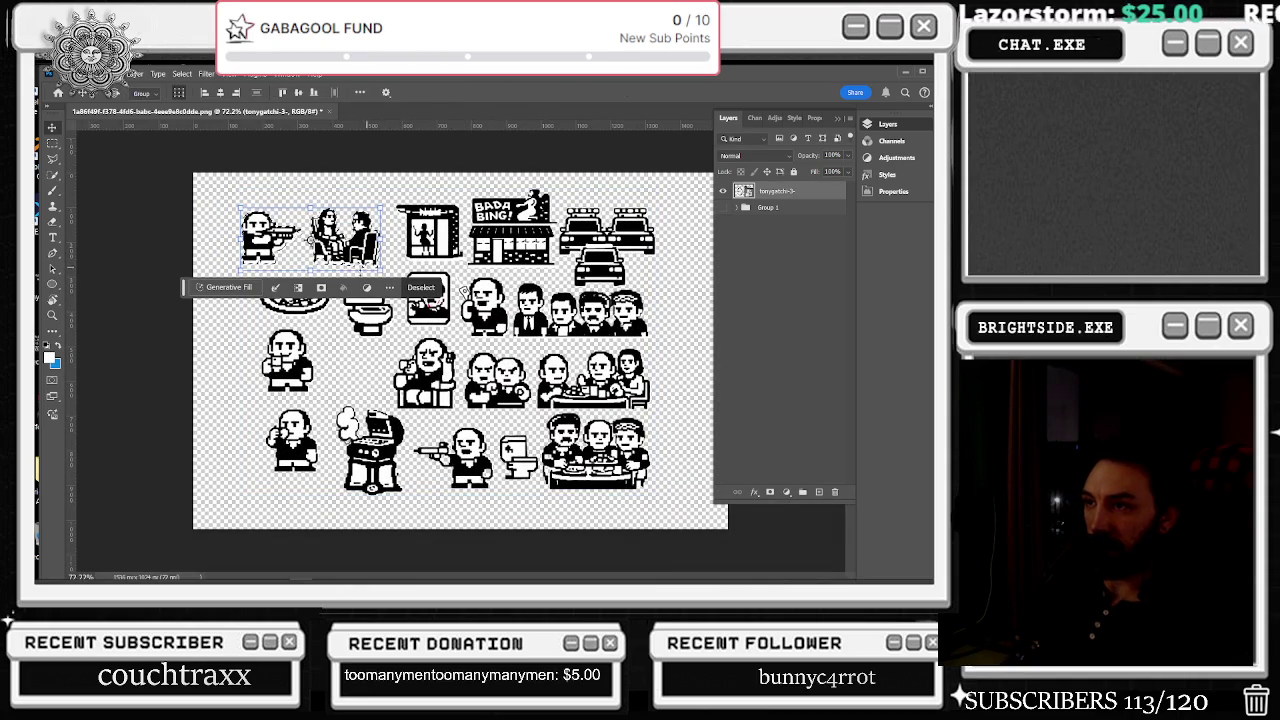
- Undo the accidental shift of all the sprite artwork
left_click_drag(184, 292, 110, 545)
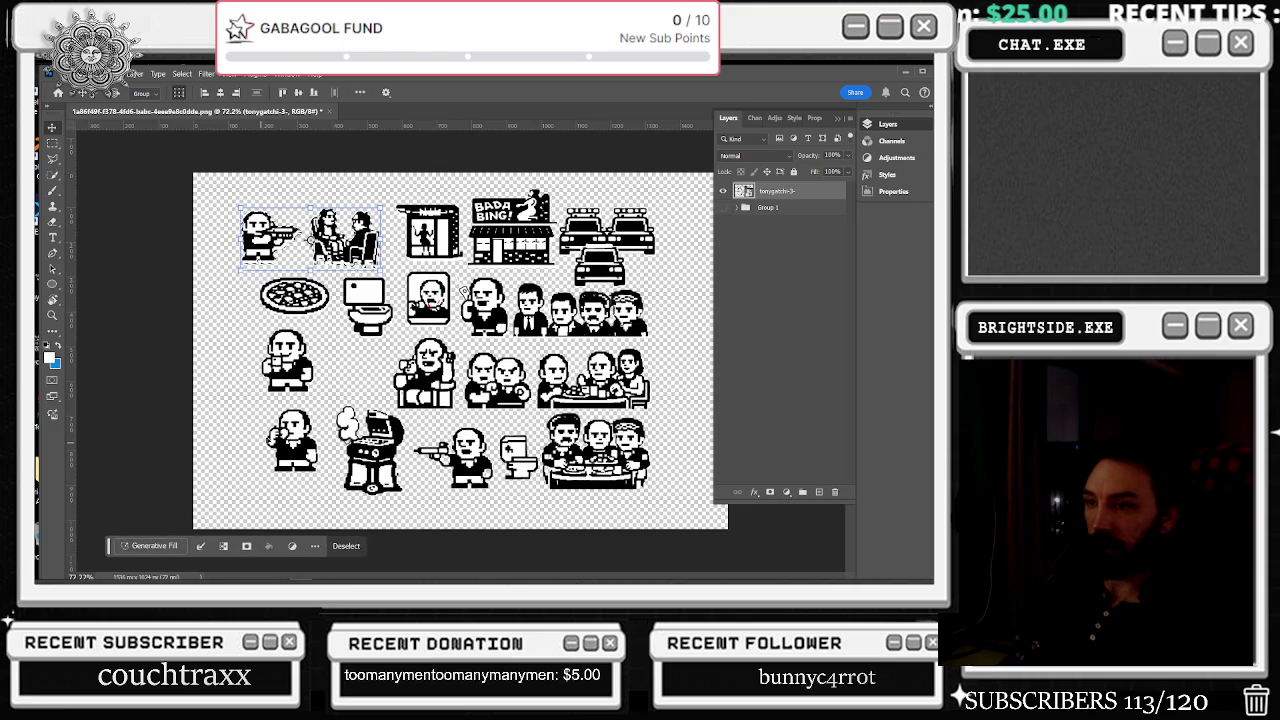
left_click_drag(261, 412, 313, 462)
key("ctrl+z")
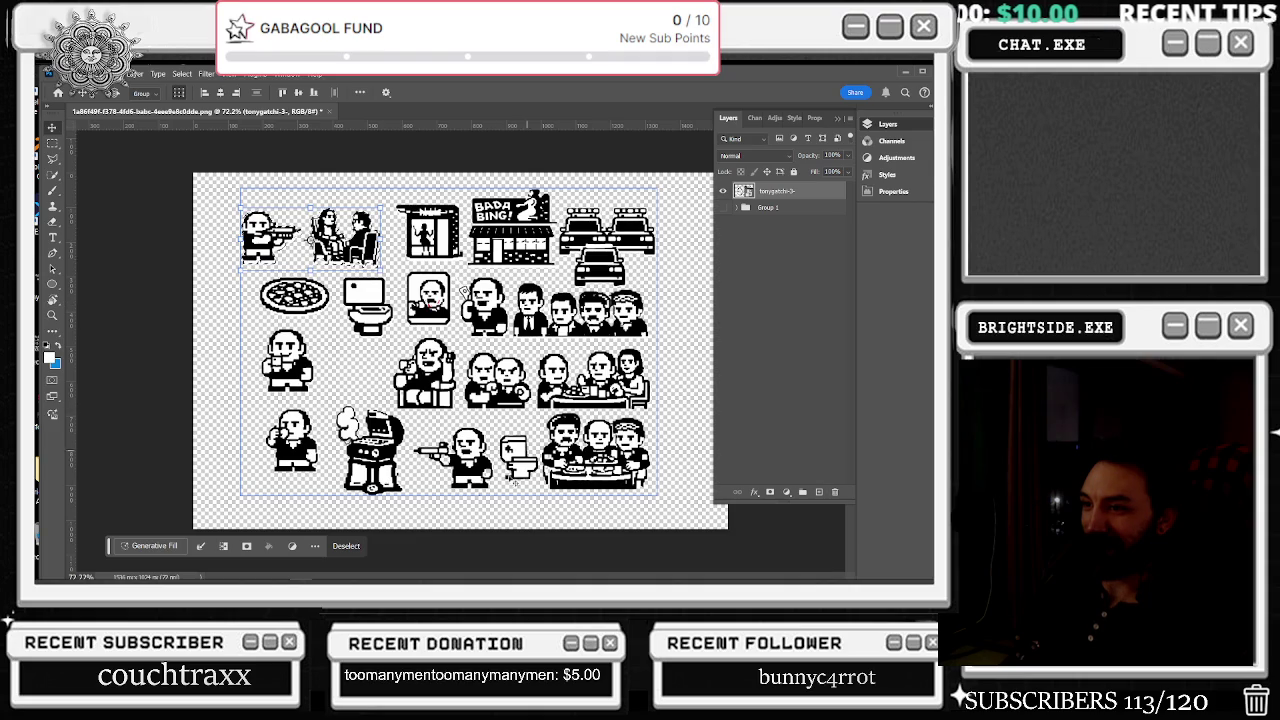
- Marquee-select the bottom-row barbecue grill sprite and switch to the Move tool
key("m")
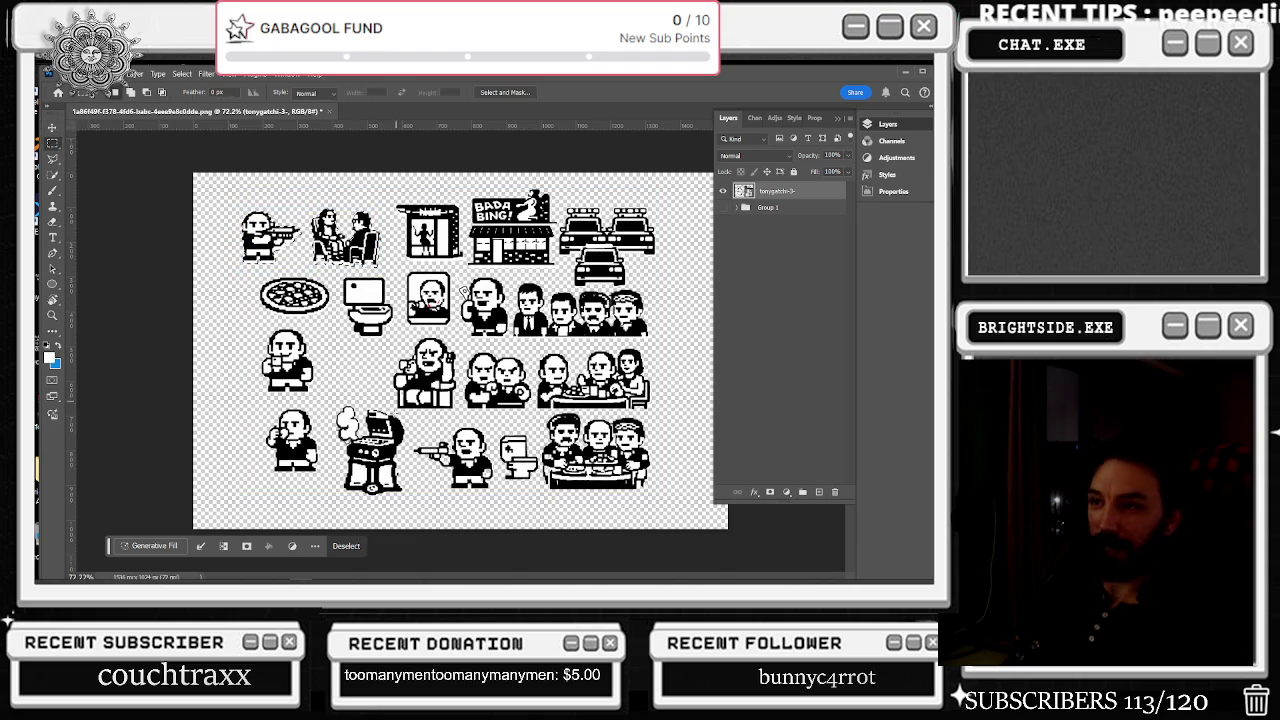
left_click_drag(331, 406, 409, 488)
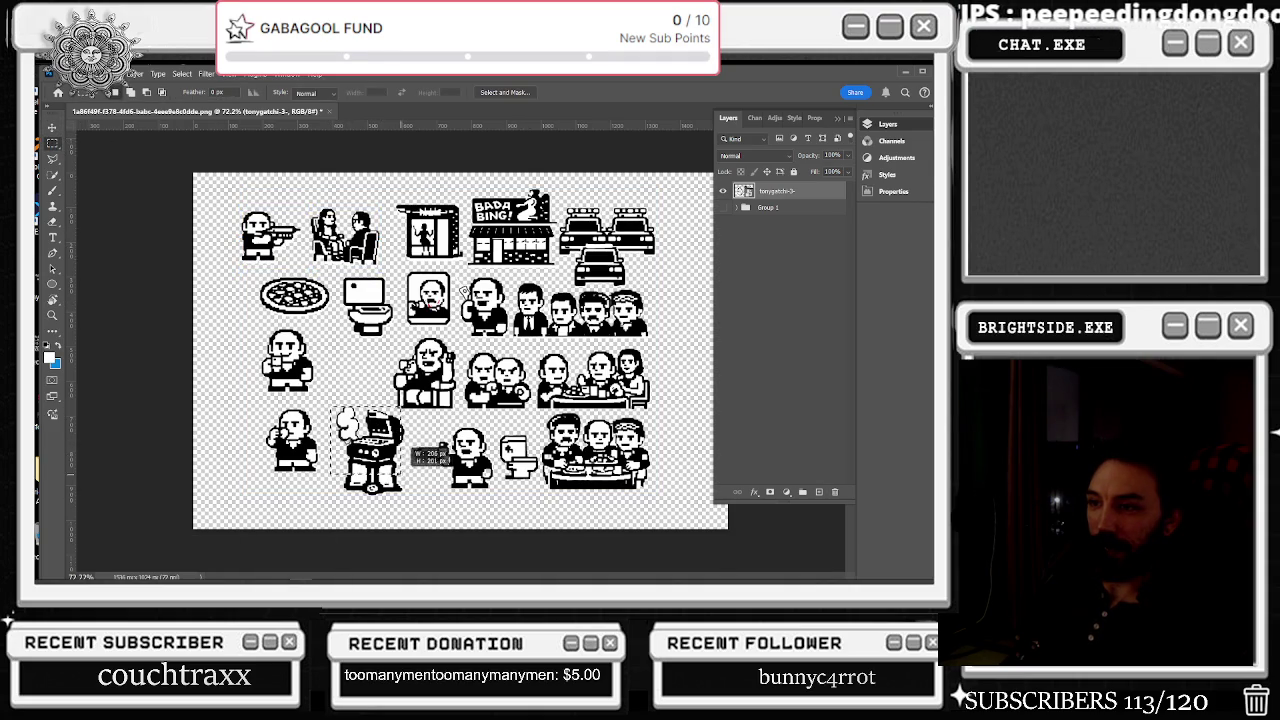
left_click(394, 426)
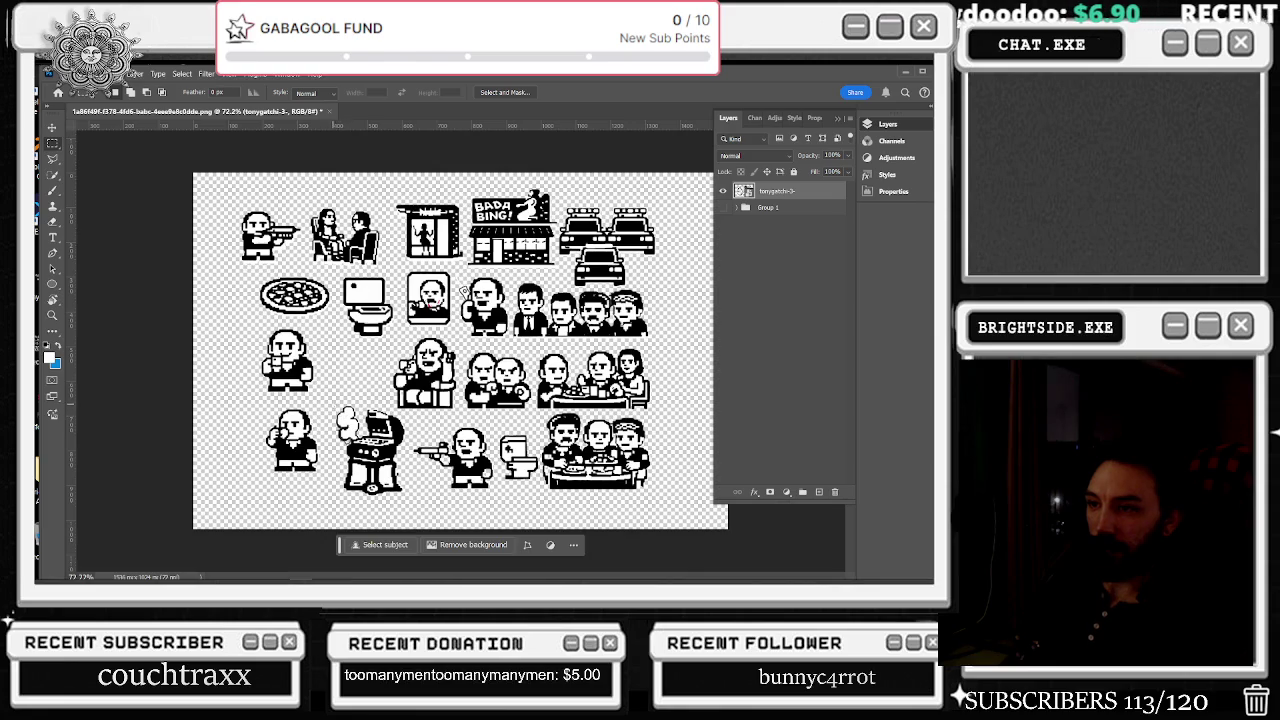
left_click_drag(334, 405, 410, 496)
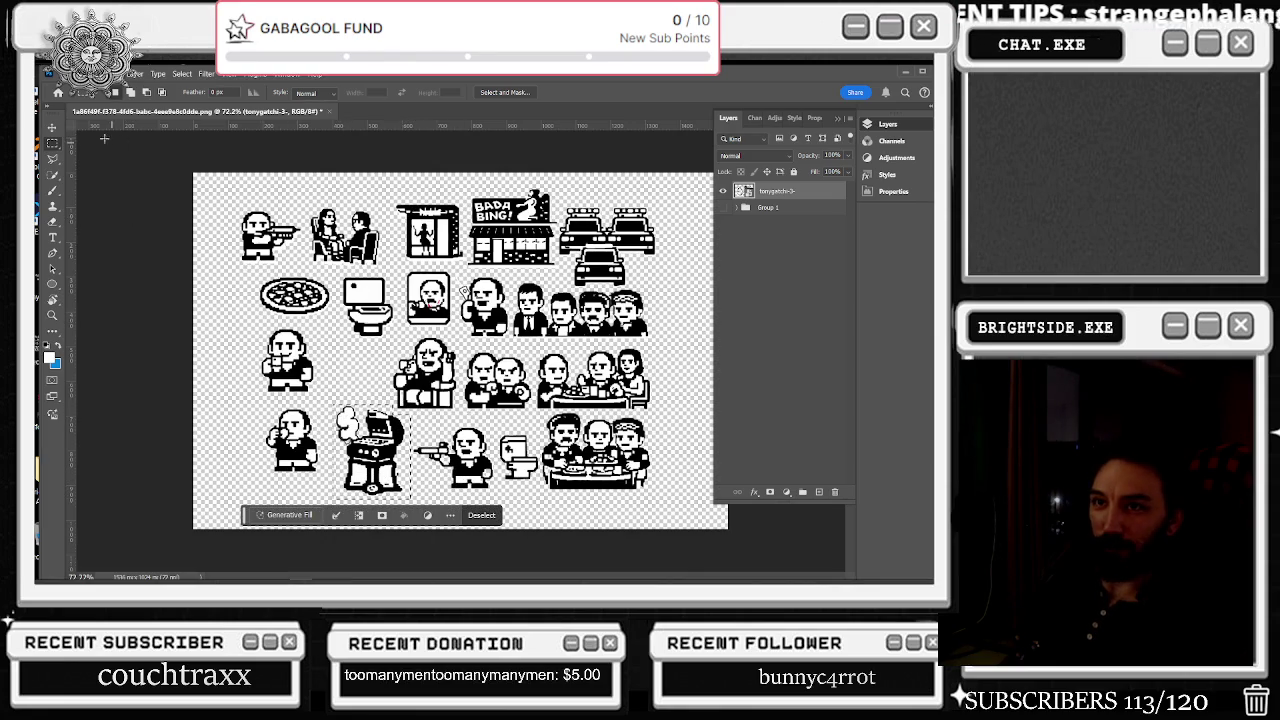
left_click(52, 128)
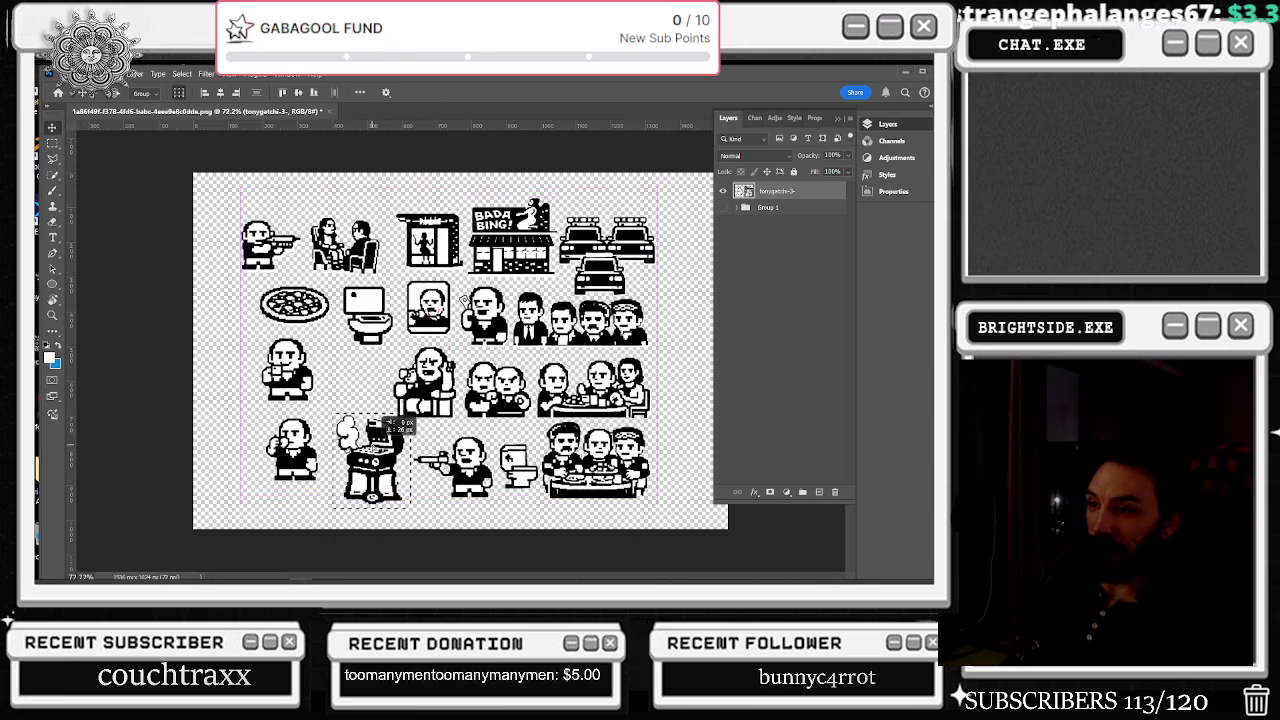
left_click(52, 142)
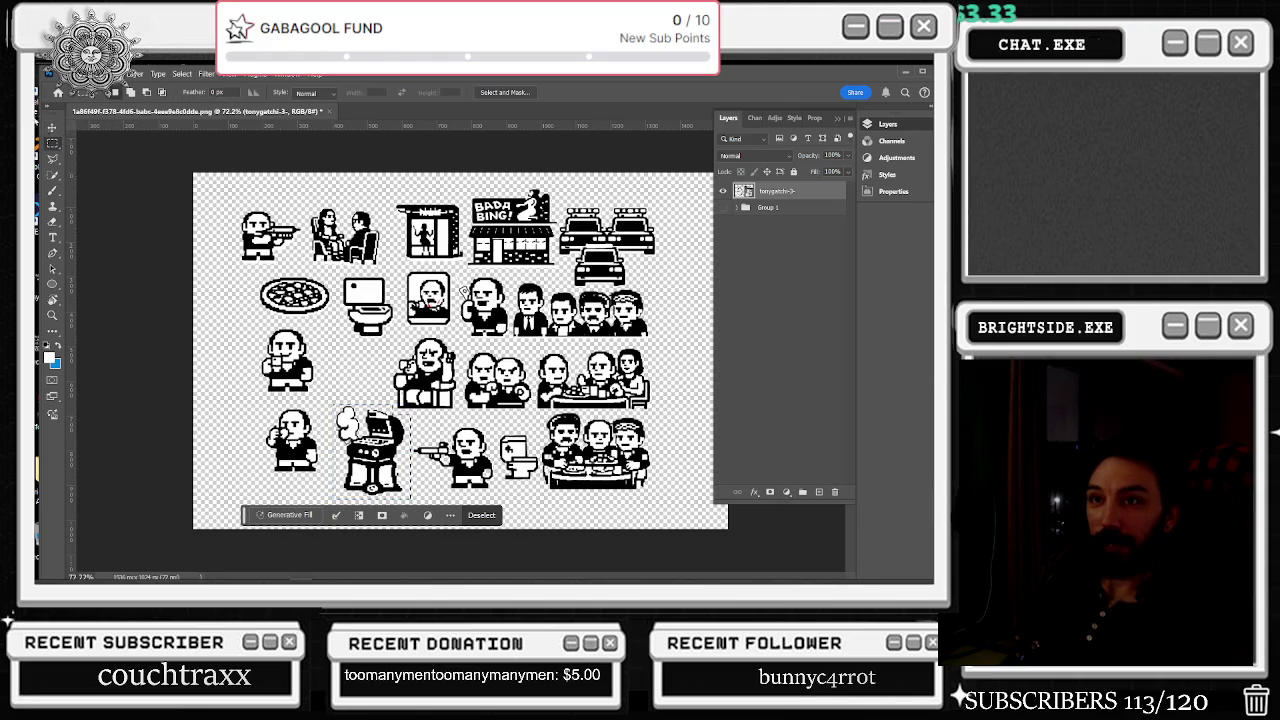
left_click(52, 128)
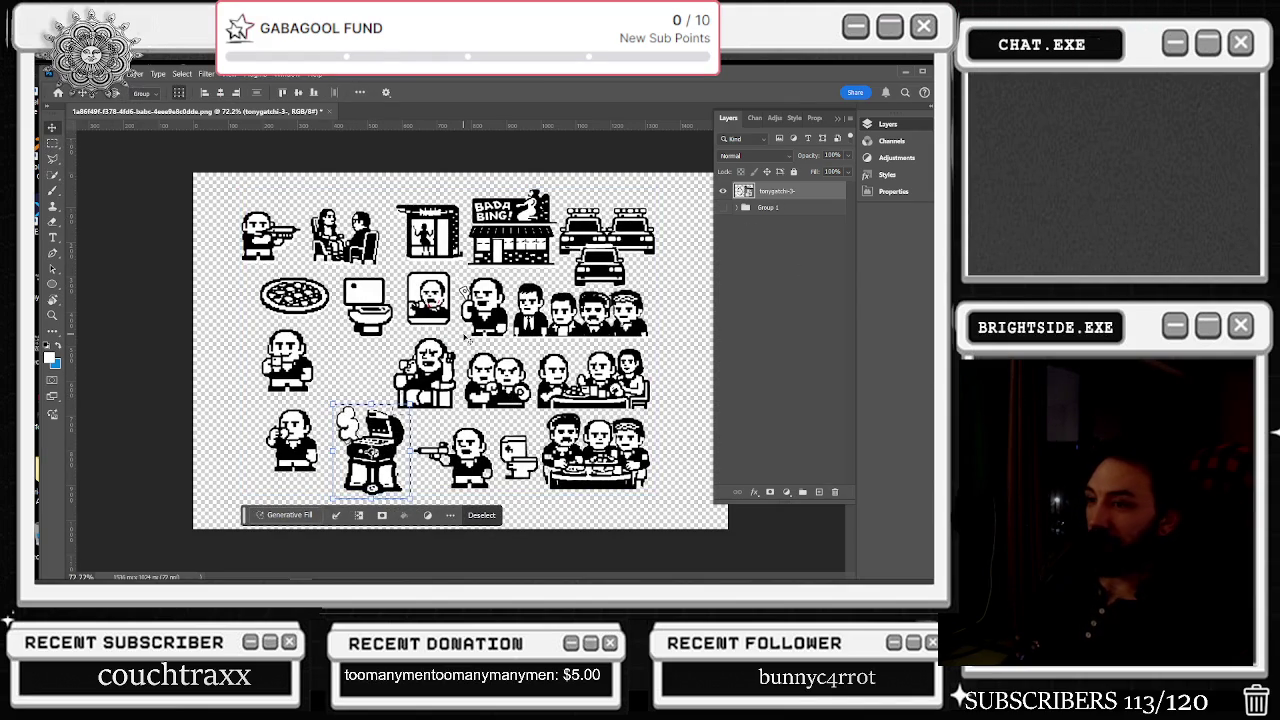
left_click(53, 143)
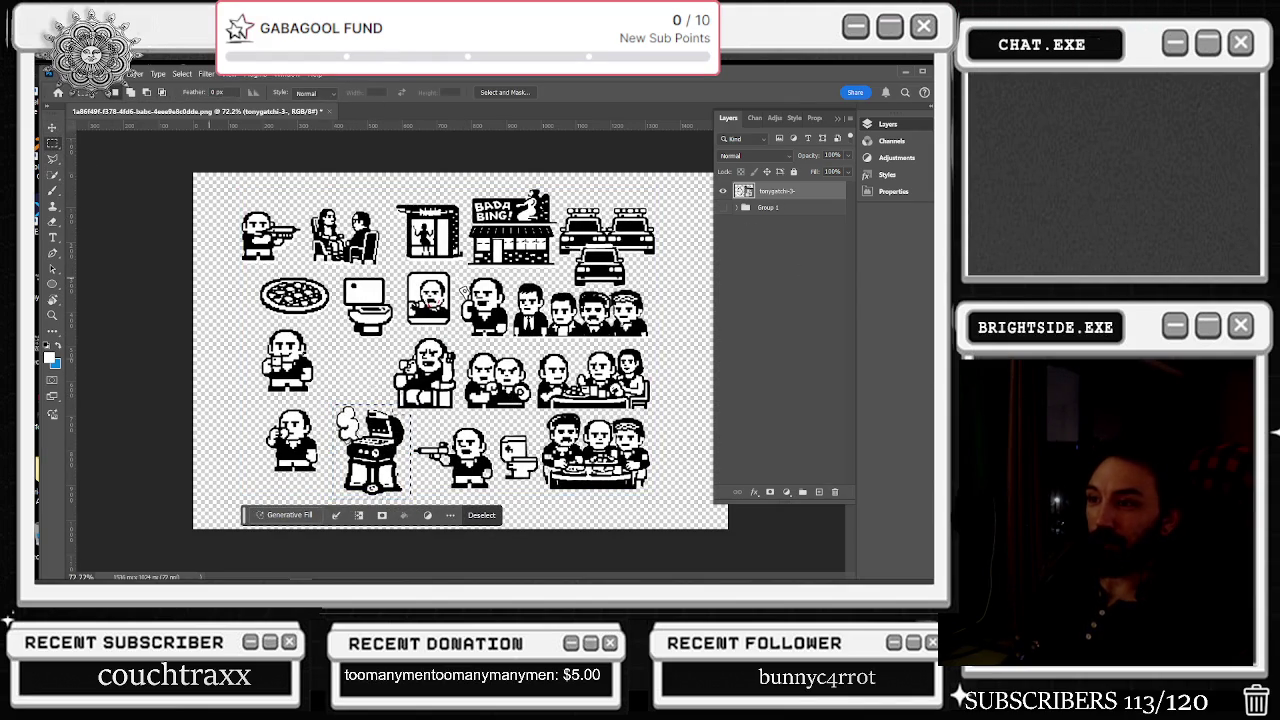
left_click(53, 129)
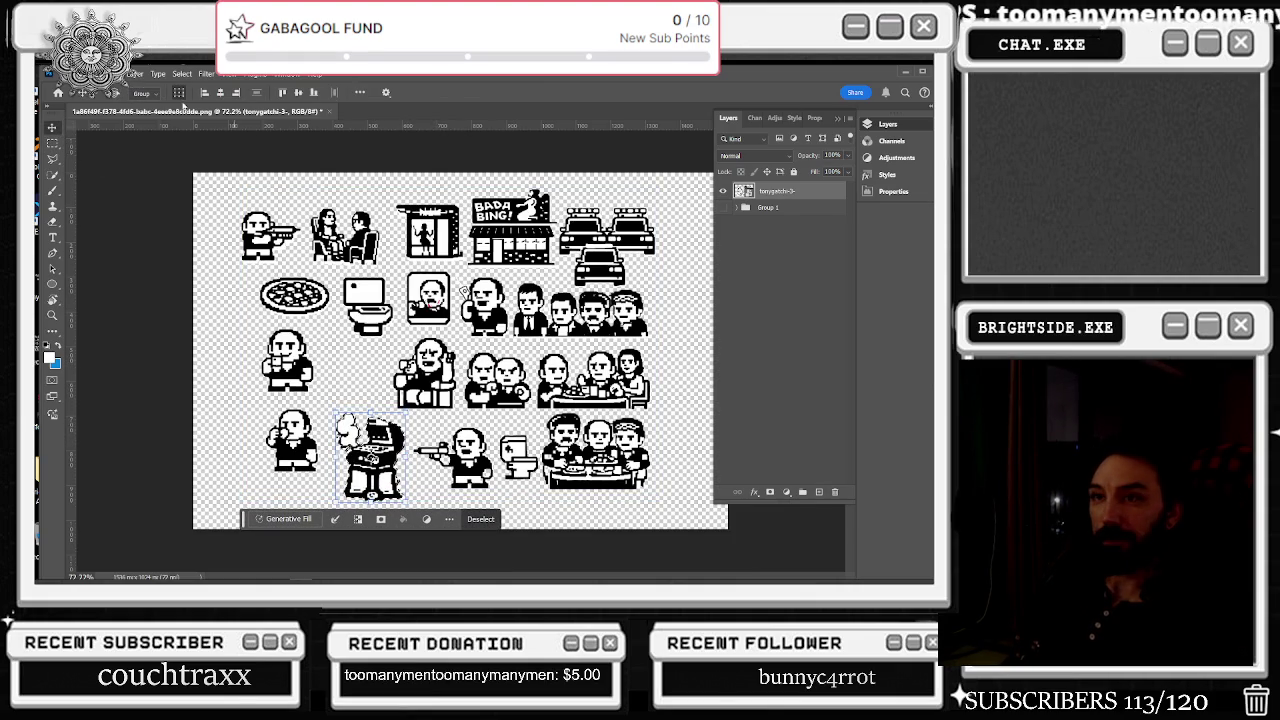
- Zoom in and marquee-select the row of four standing men
scroll(600, 460, "up", 5)
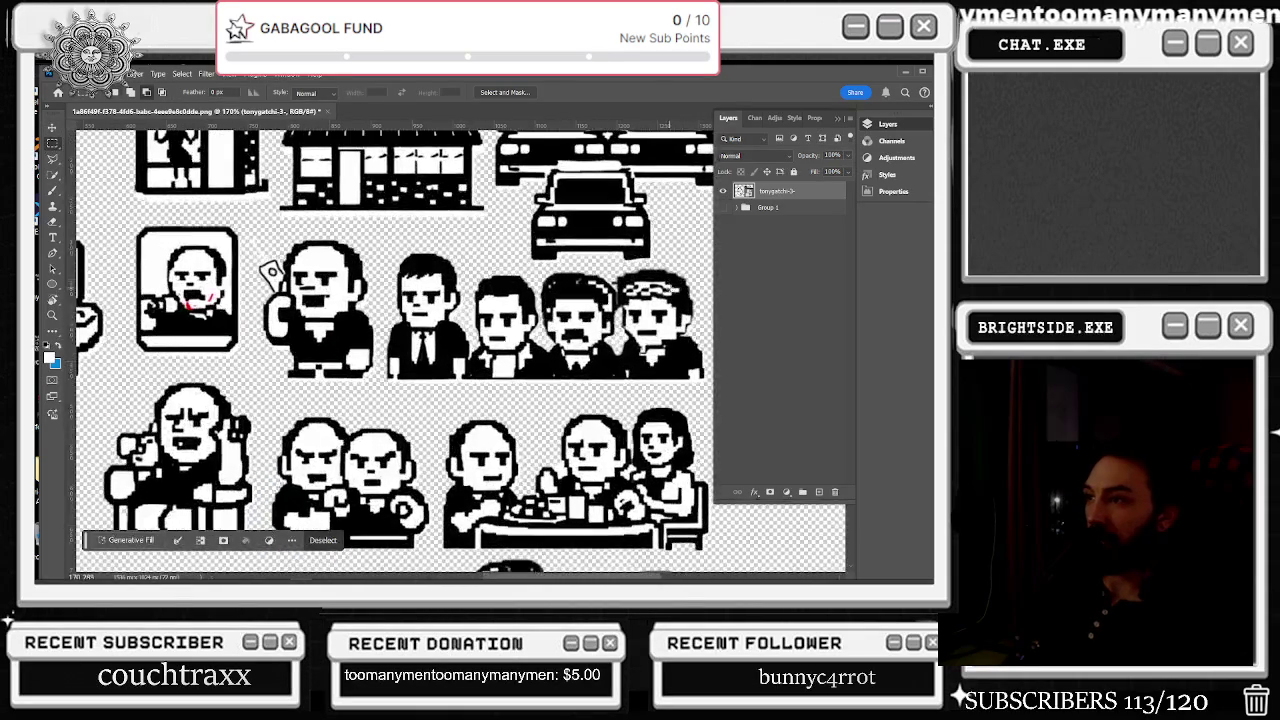
key("m")
scroll(680, 296, "up", 5)
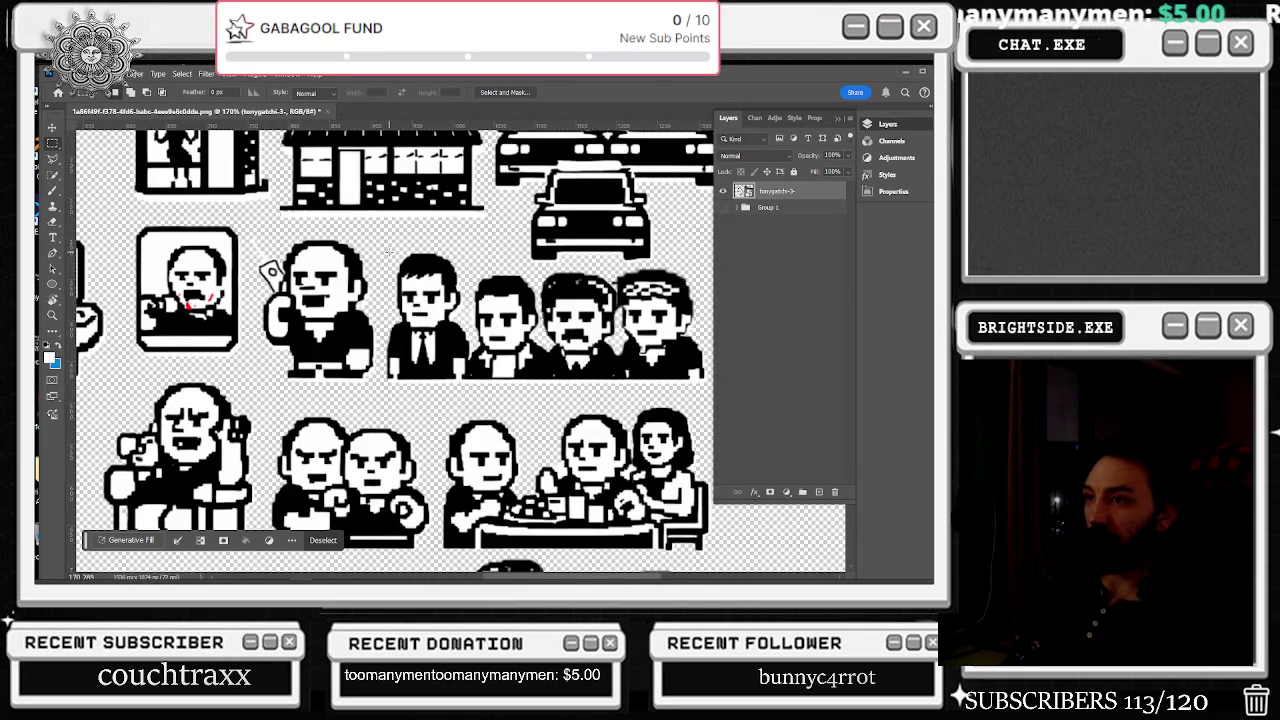
left_click_drag(389, 252, 712, 396)
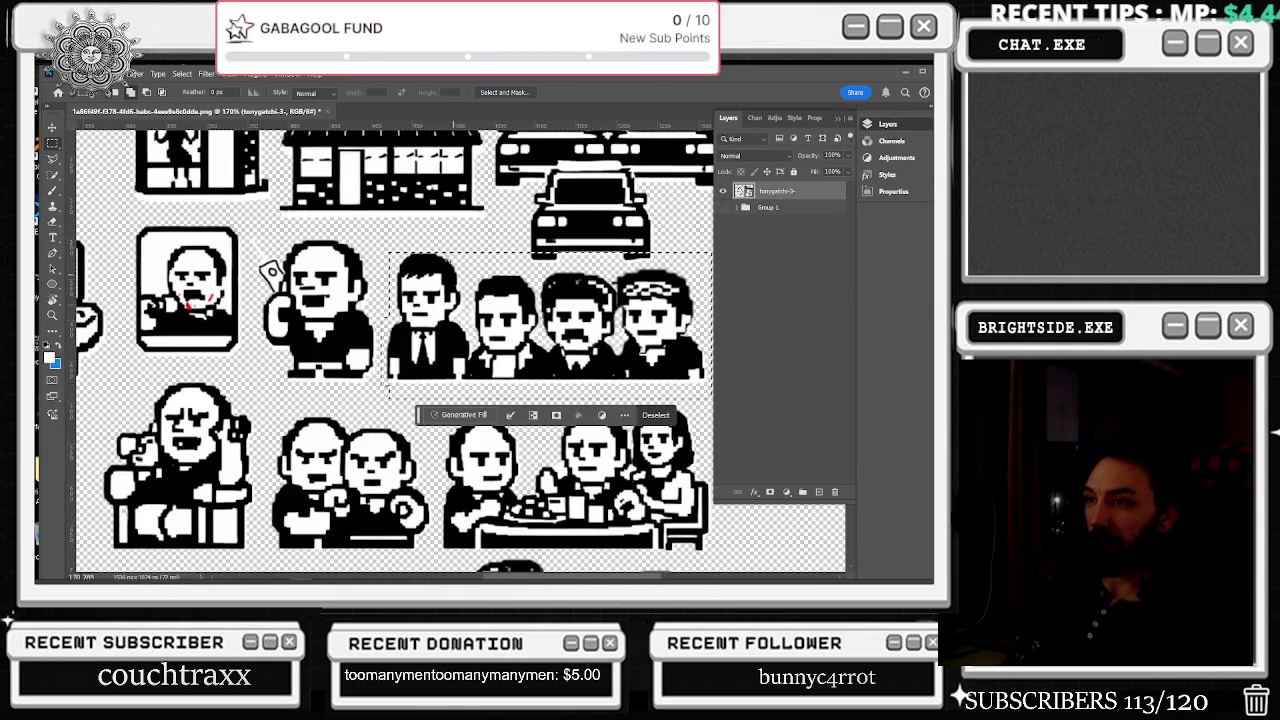
left_click_drag(470, 262, 463, 250)
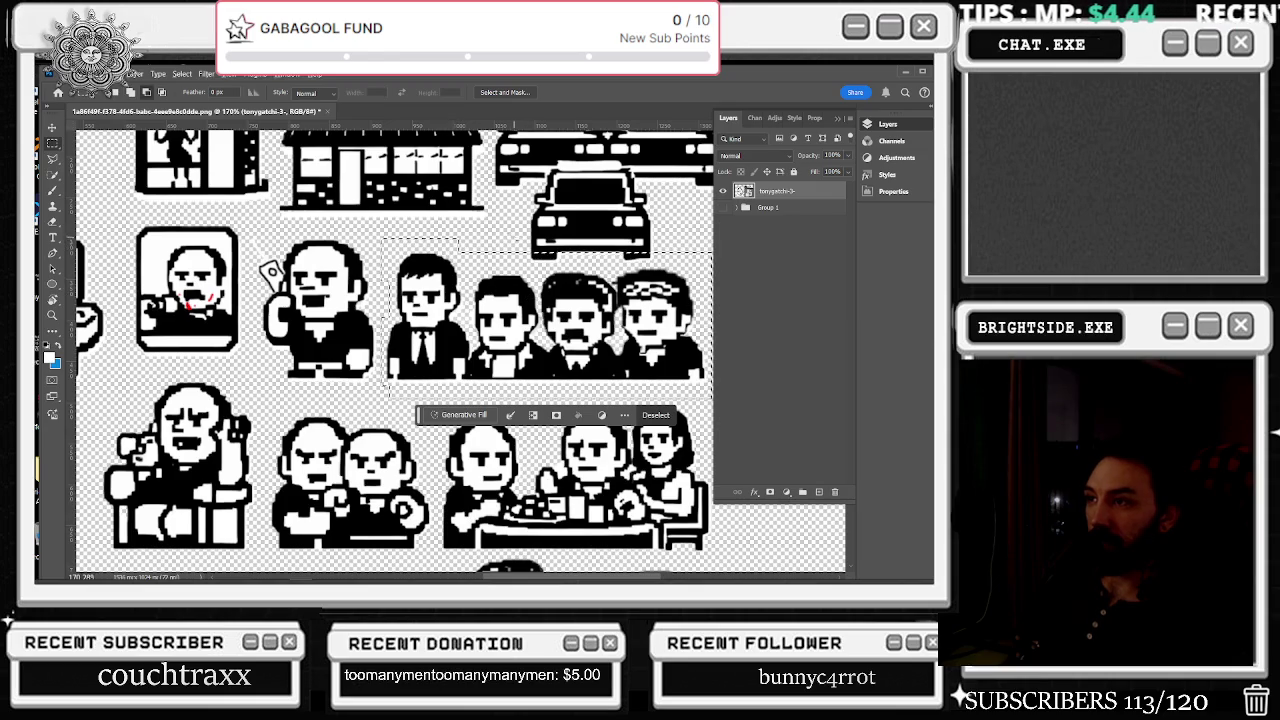
- Move the four-man group slightly down, nudging one more step with the Down arrow
scroll(614, 237, "down", 3)
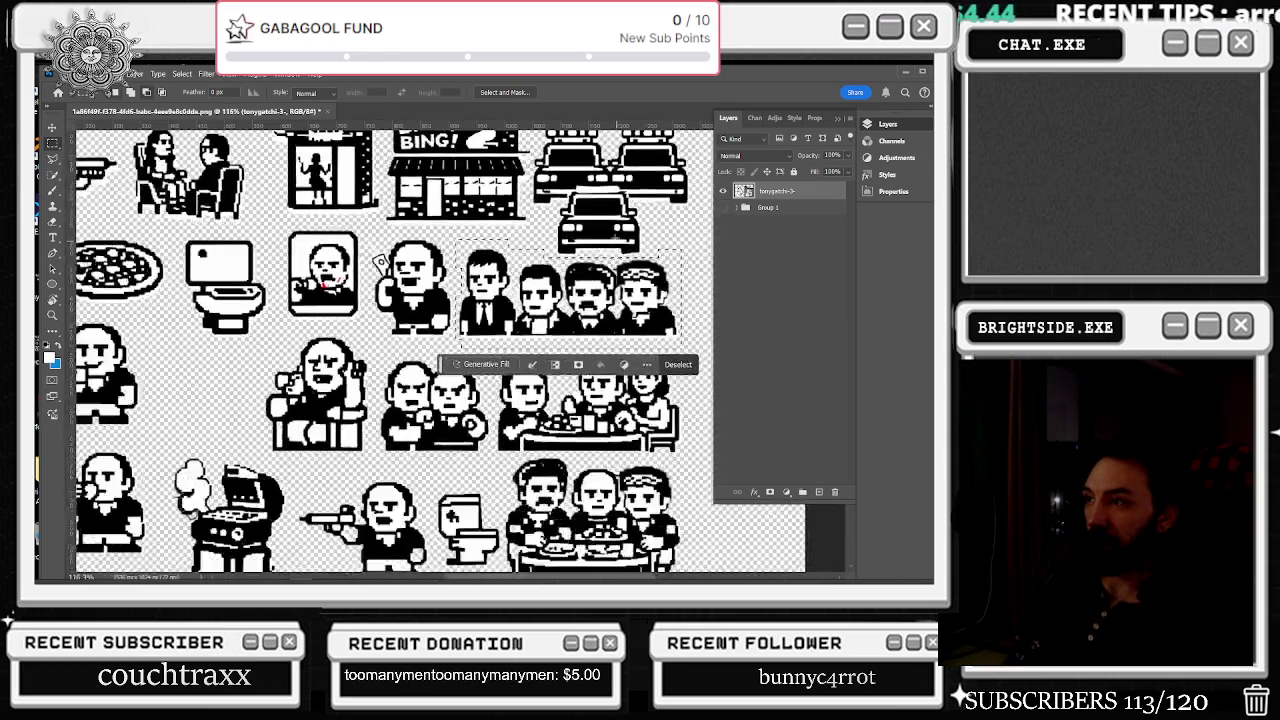
key("v")
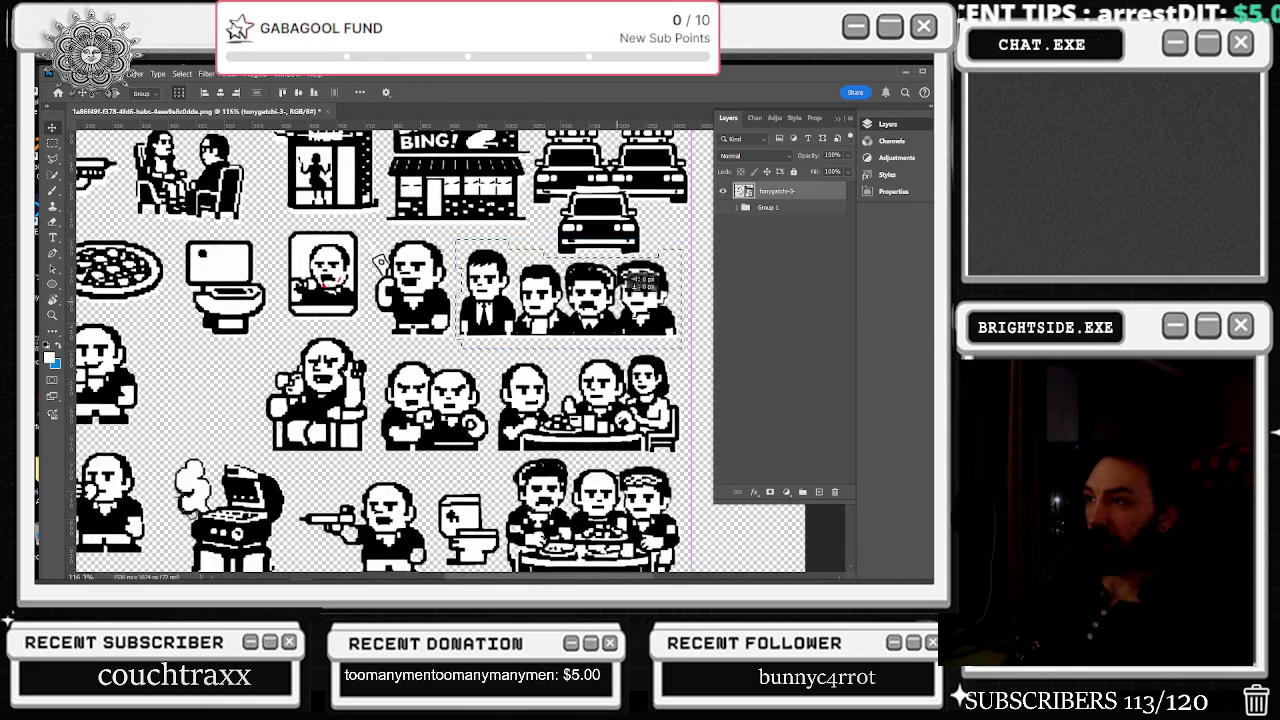
left_click(52, 143)
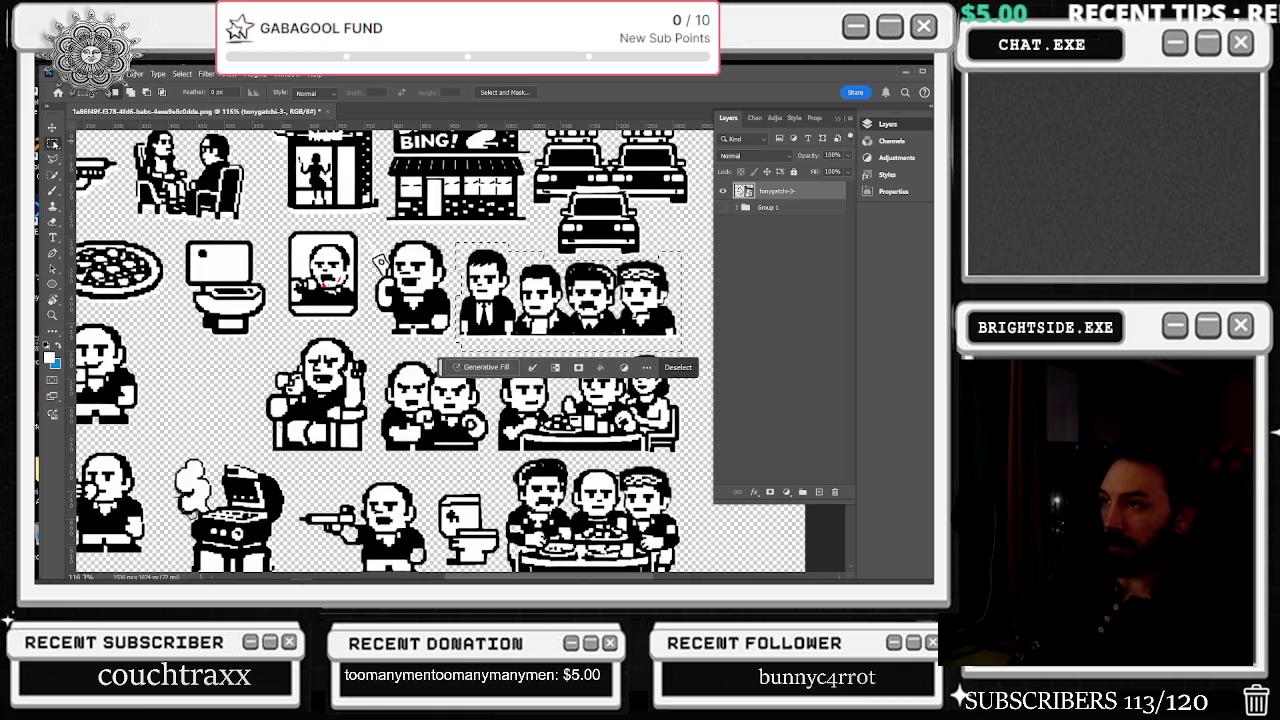
left_click(53, 128)
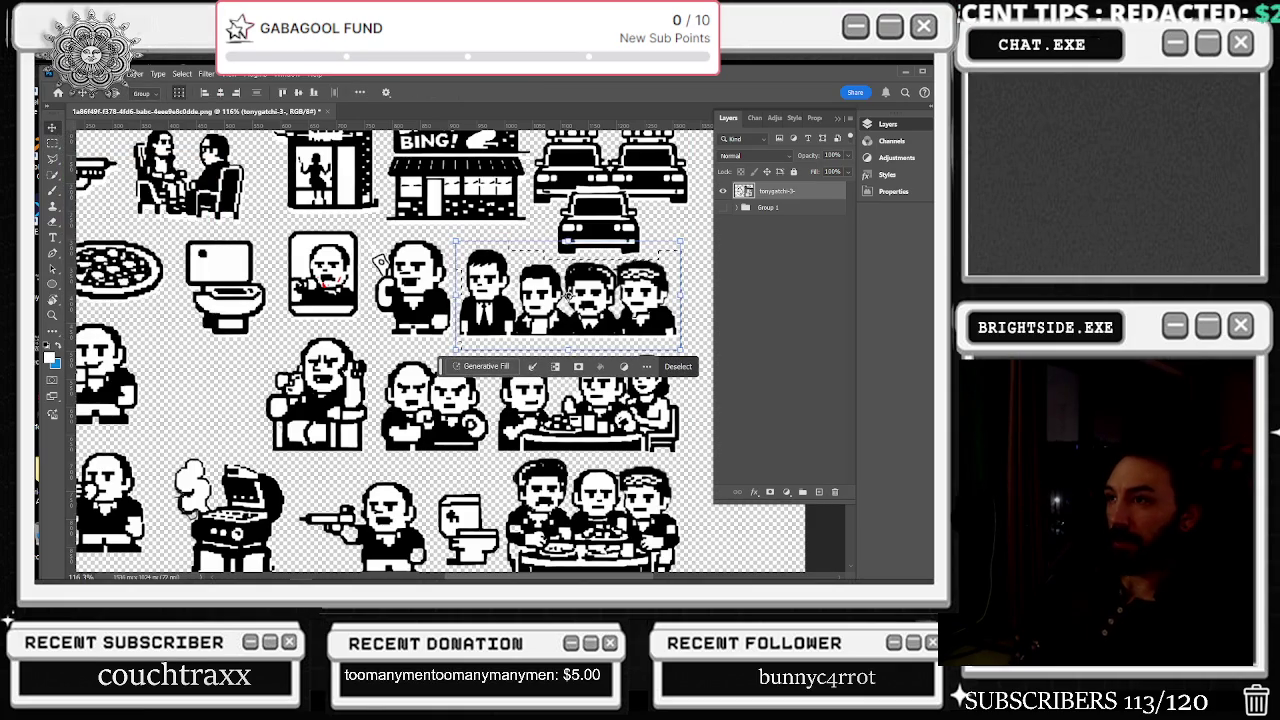
left_click_drag(567, 296, 569, 297)
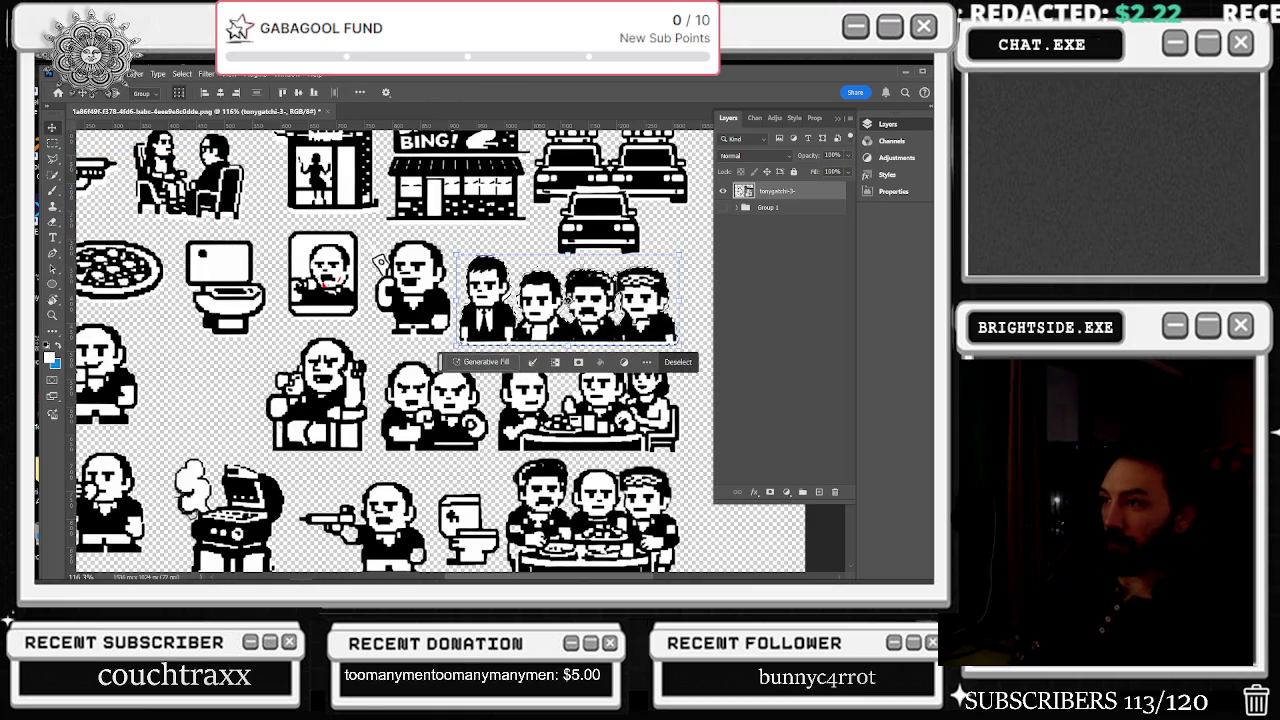
key("Down")
key("Down")
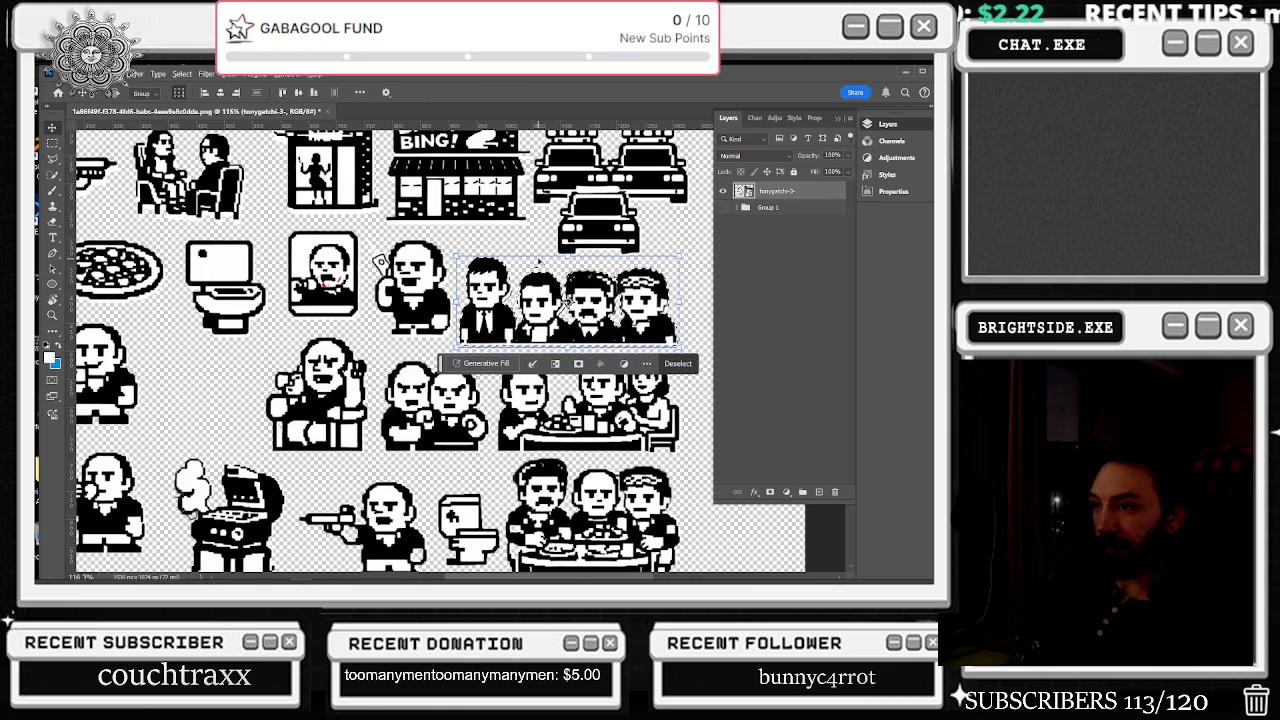
scroll(538, 262, "down", 3)
- Export the sheet via Save for Web (Legacy), replacing tonygatchi-3-.png
scroll(538, 262, "down", 1)
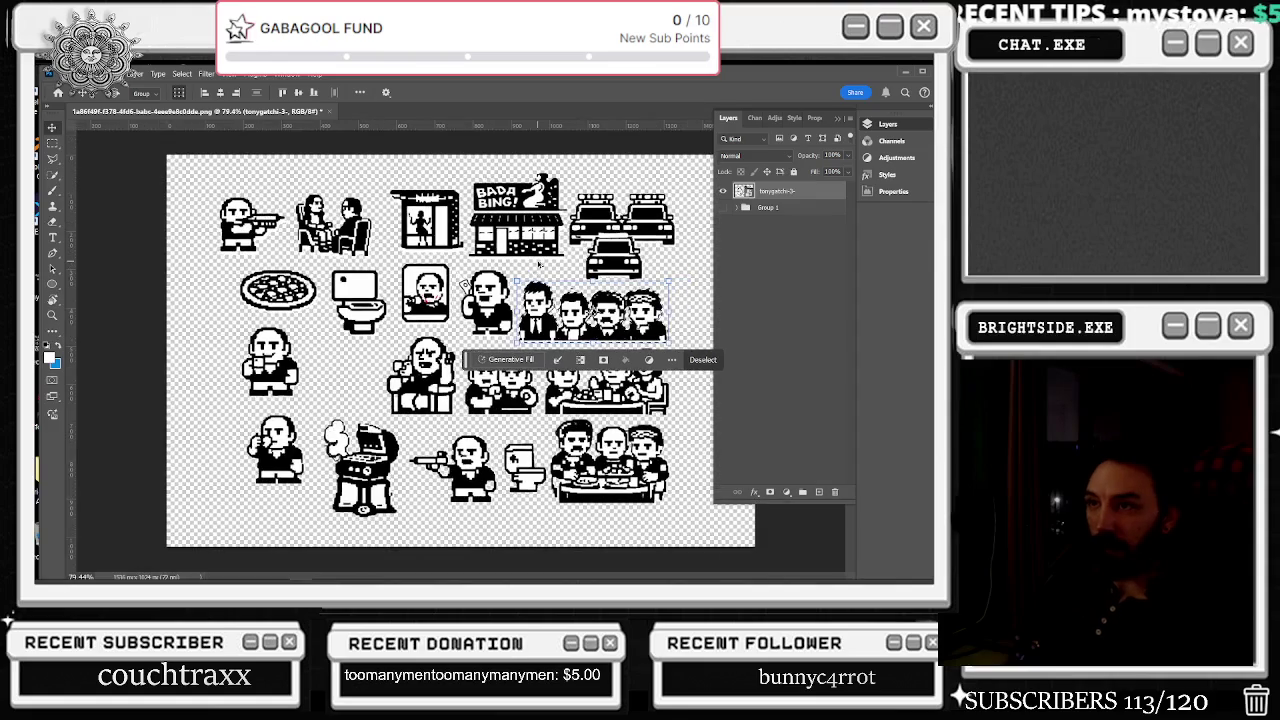
scroll(538, 262, "down", 1)
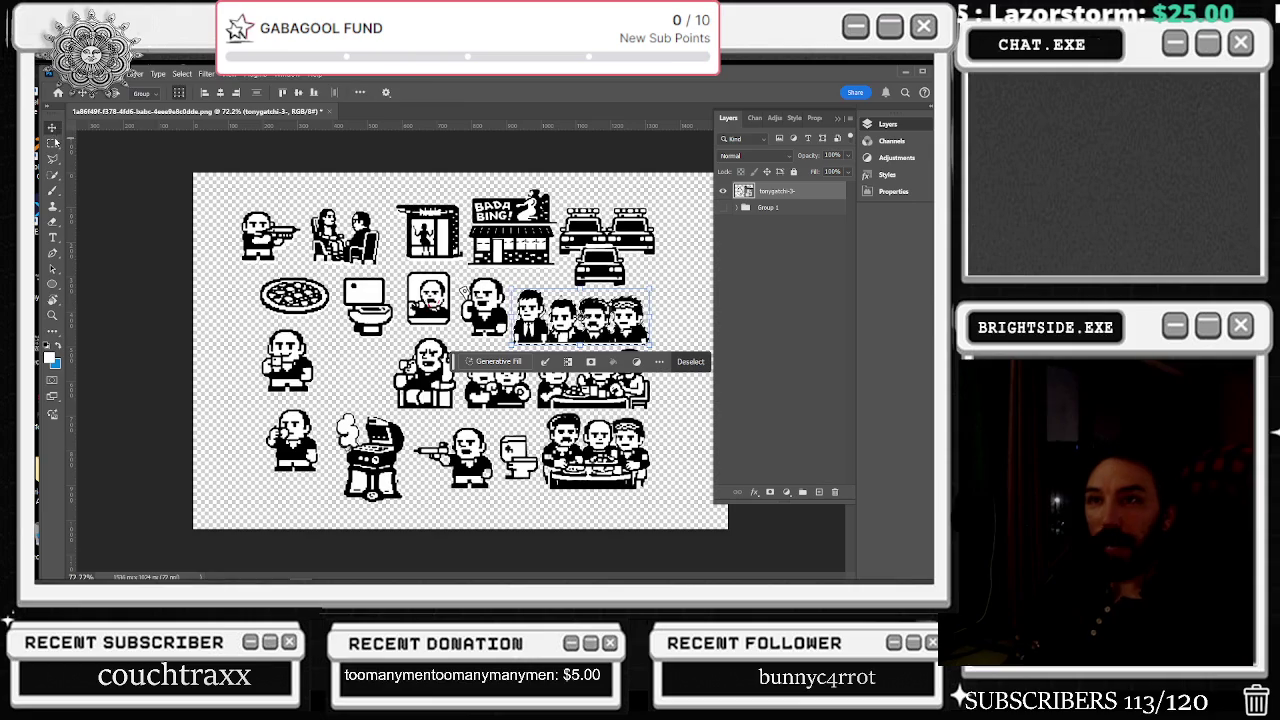
left_click(66, 74)
mouse_move(132, 273)
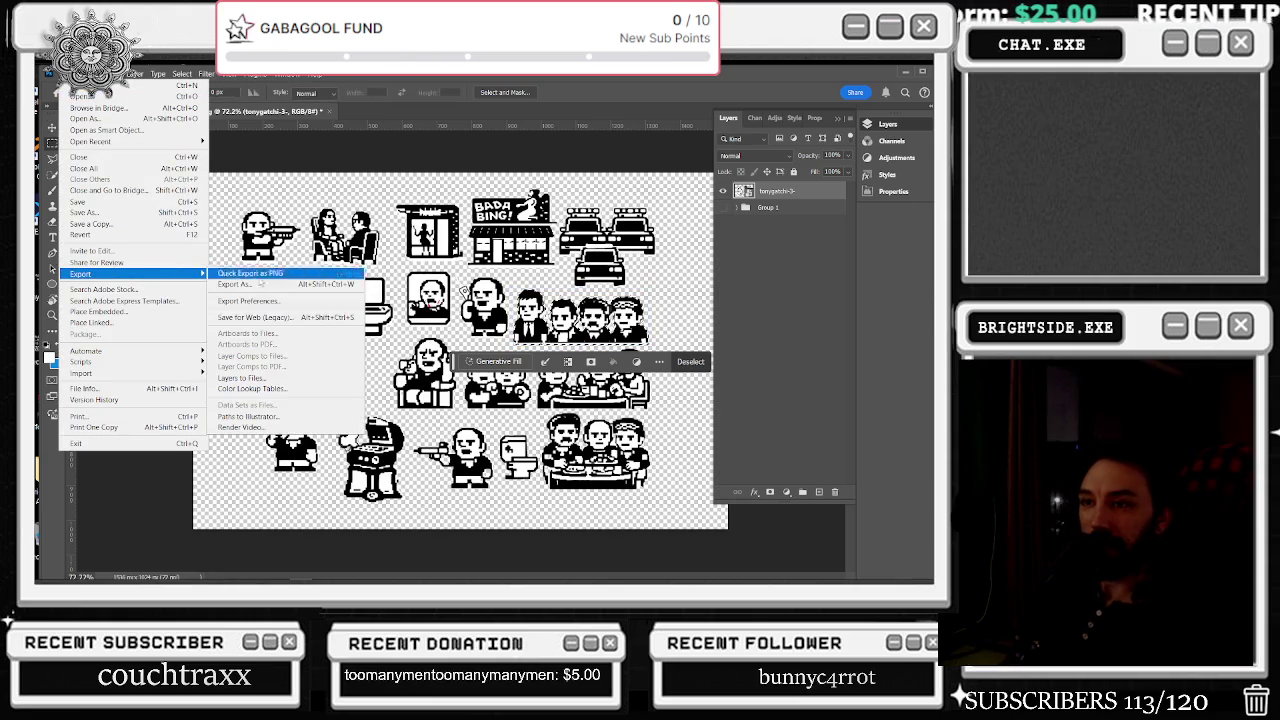
left_click(329, 317)
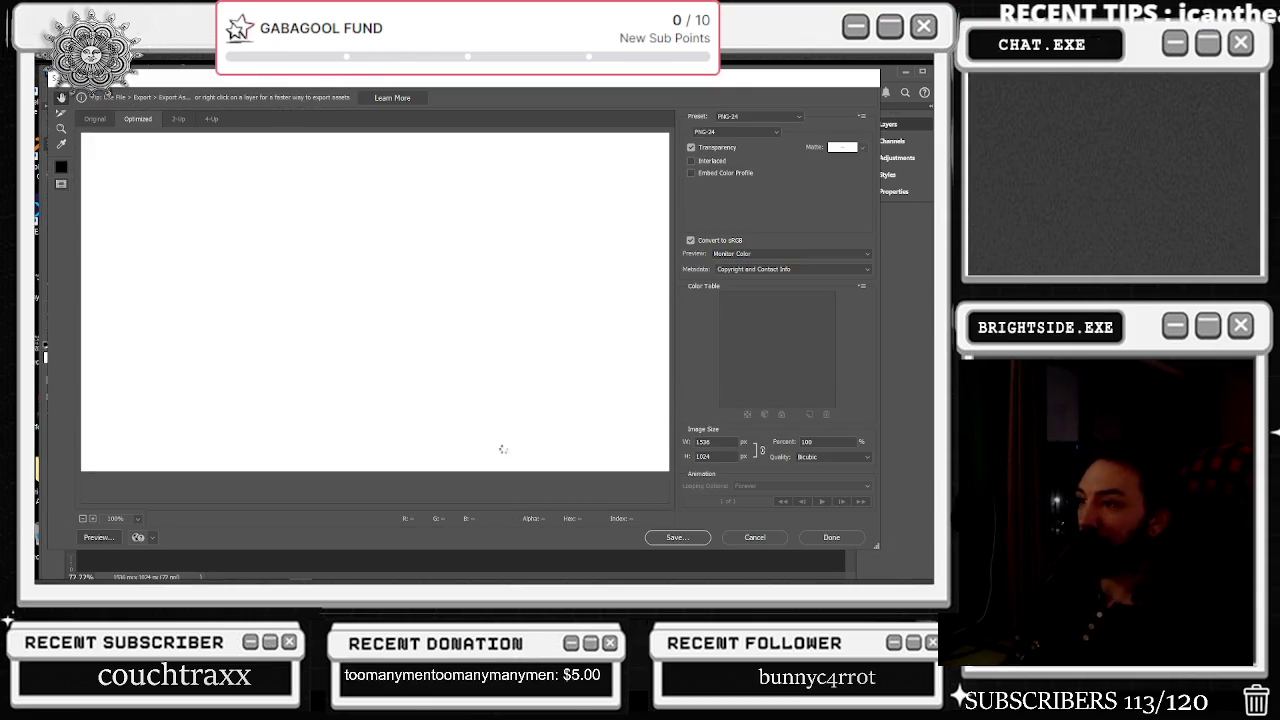
left_click(677, 537)
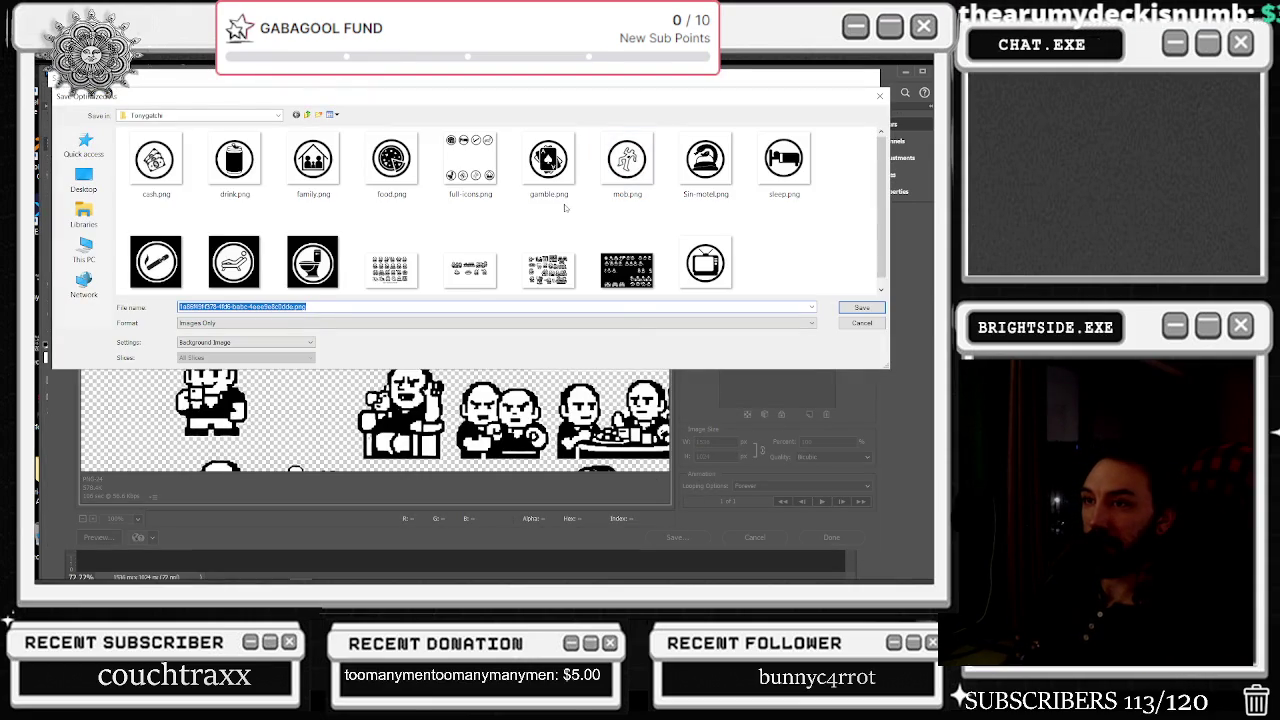
left_click(550, 250)
left_click(863, 310)
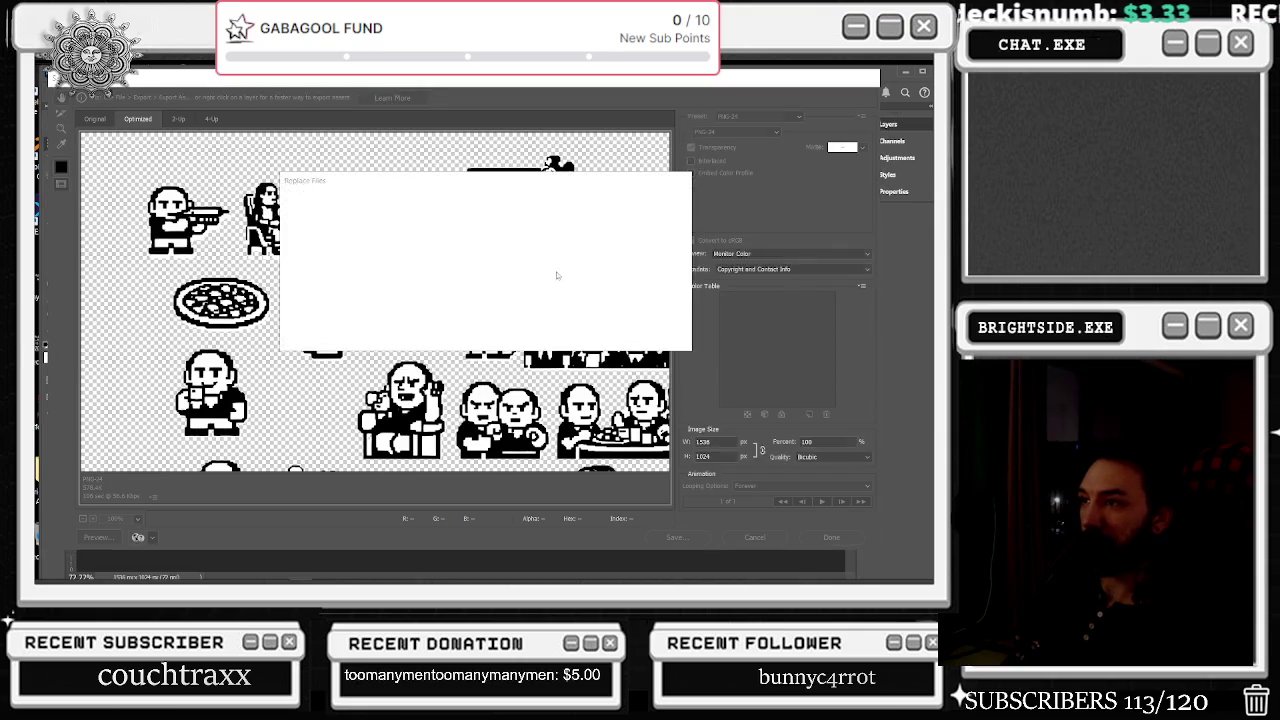
key("Return")
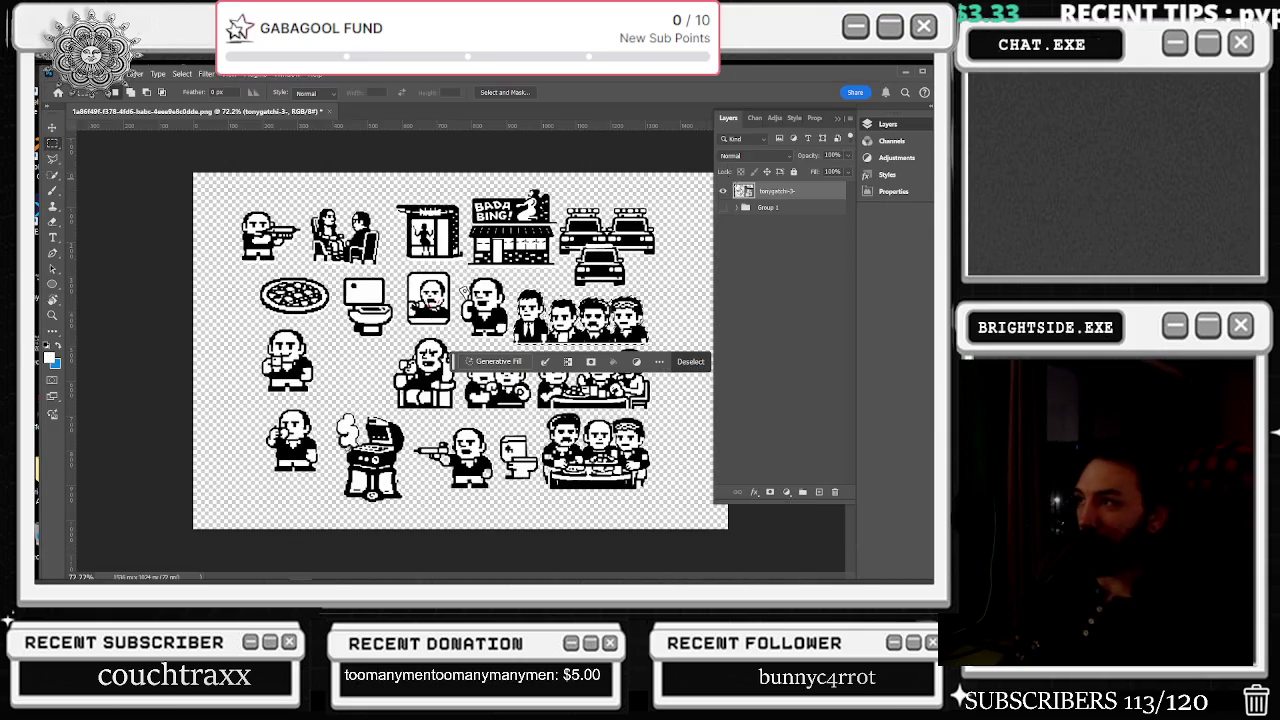
- Bring the Tonygatchi File Explorer window to the front
key("Delete")
key("alt+Tab")
left_click(340, 265)
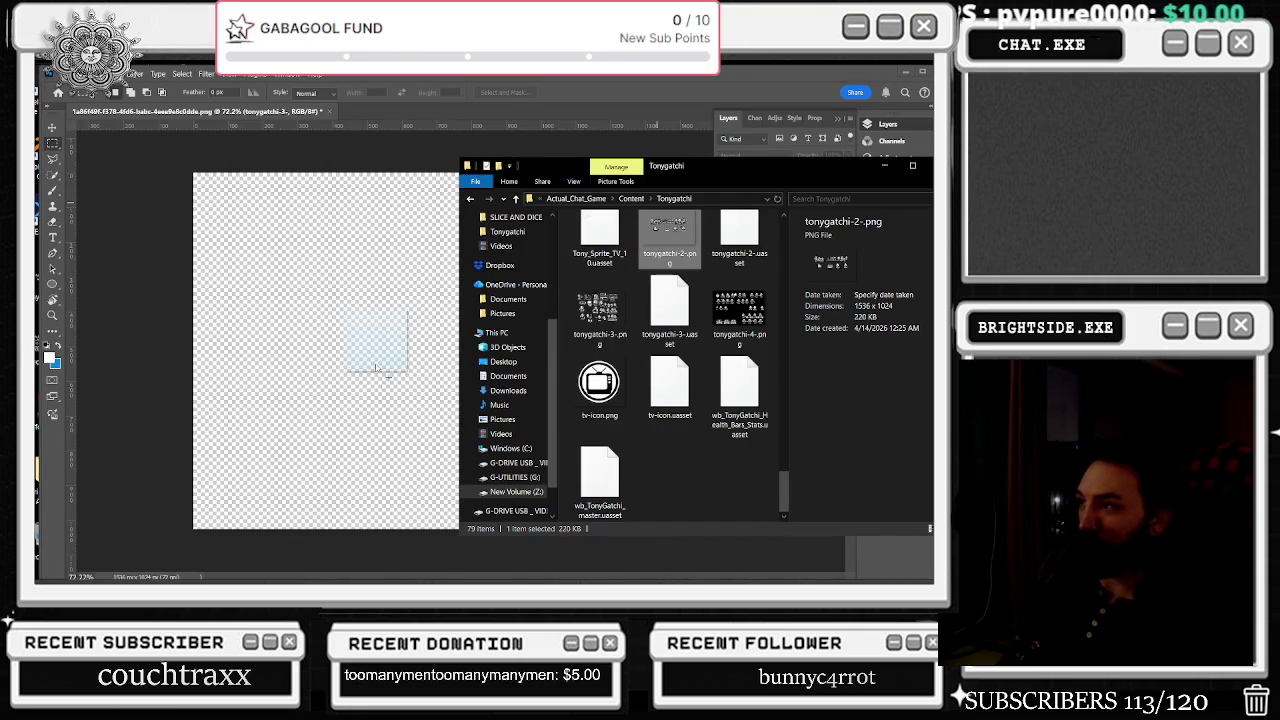
- Cancel an accidental placement of tonygatchi-2-.png in Photoshop
left_click_drag(675, 232, 371, 343)
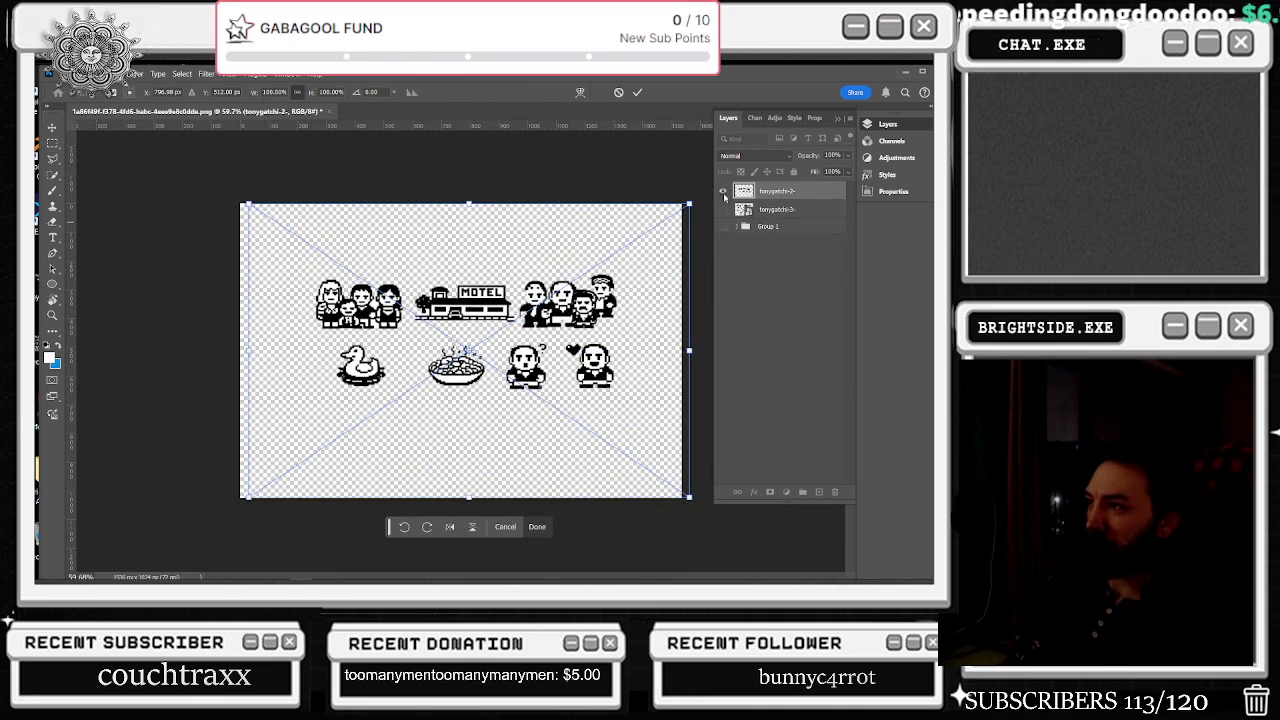
key("Escape")
key("alt+Tab")
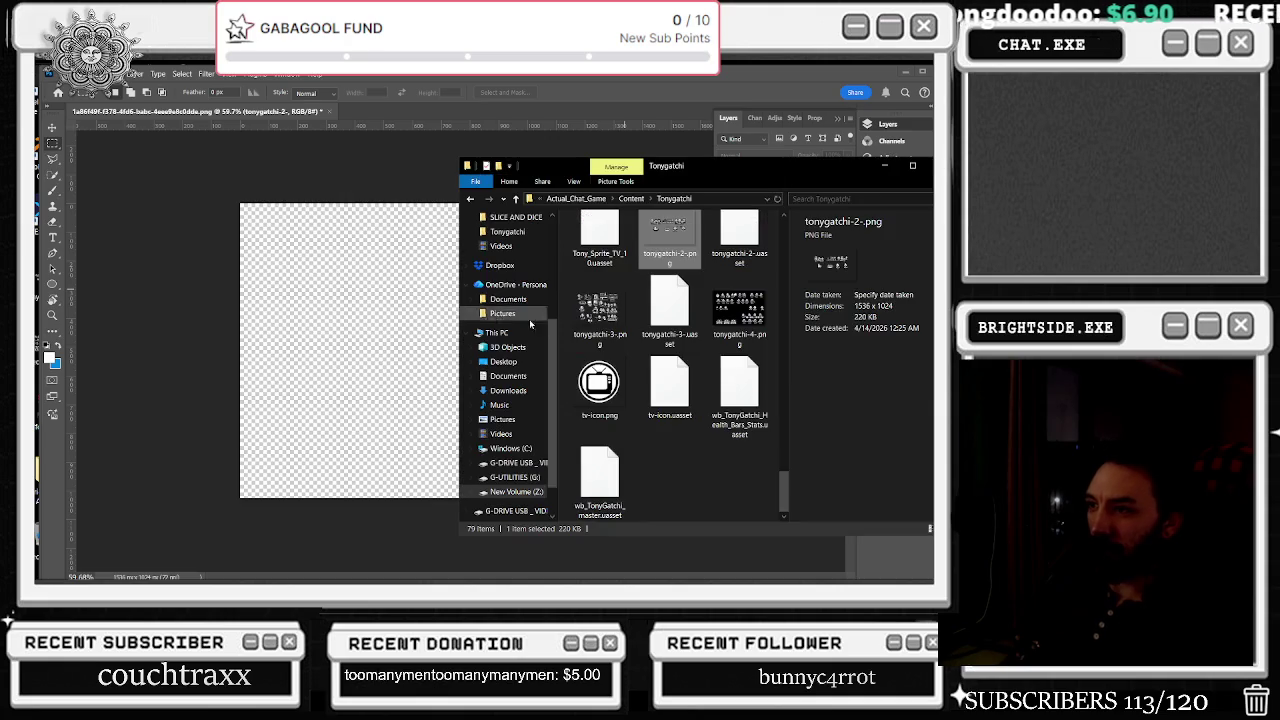
- Maximize the Tonygatchi folder window to select Tony_Sprite.png, then restore its size
scroll(645, 355, "down", 2)
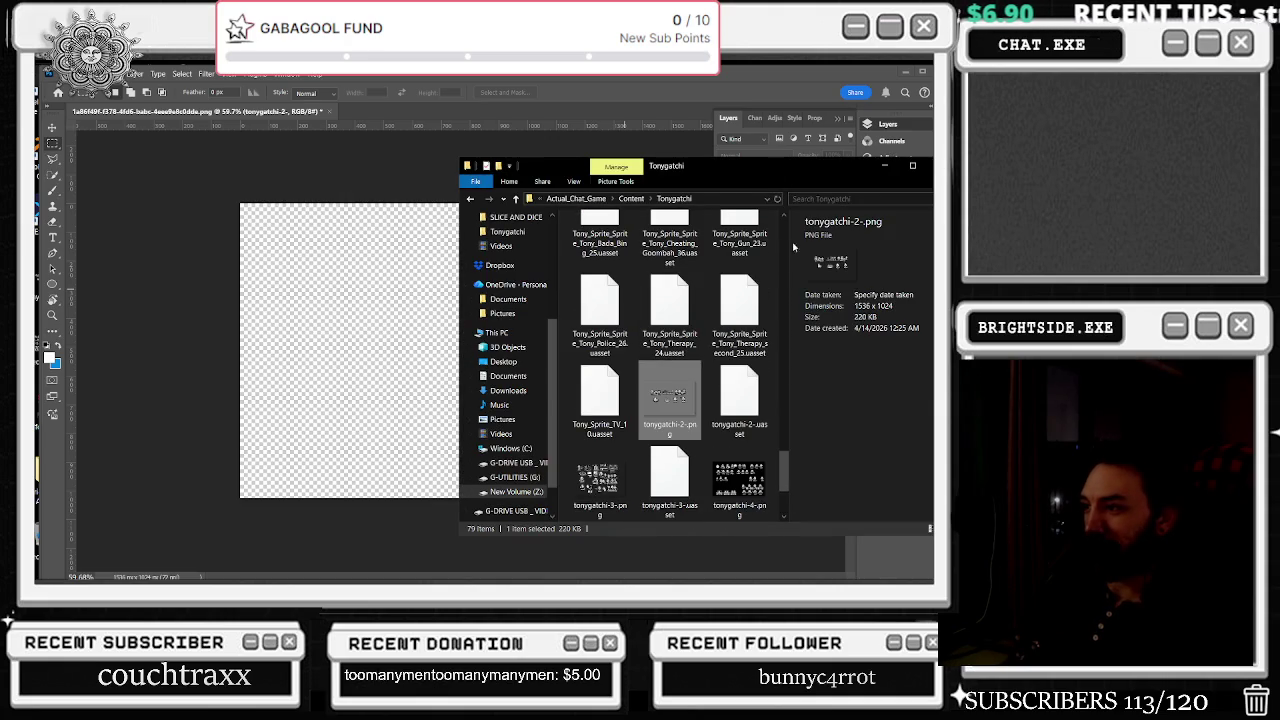
scroll(741, 461, "down", 2)
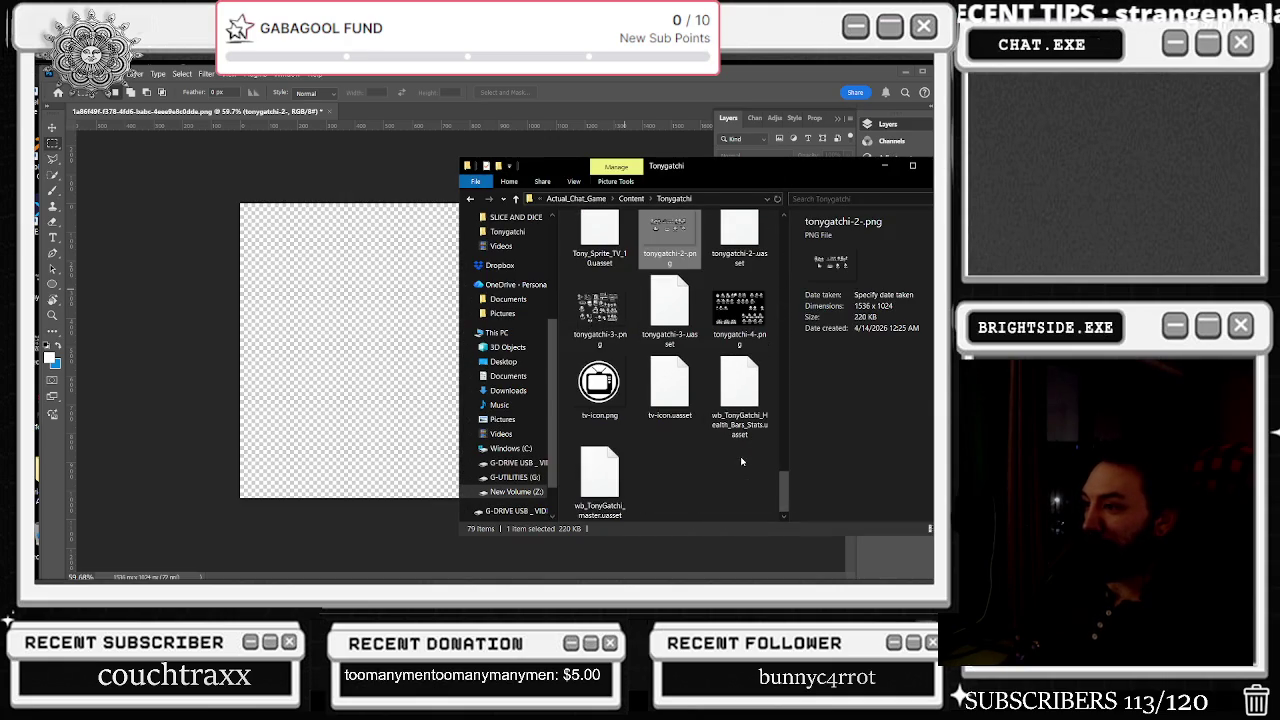
left_click(913, 167)
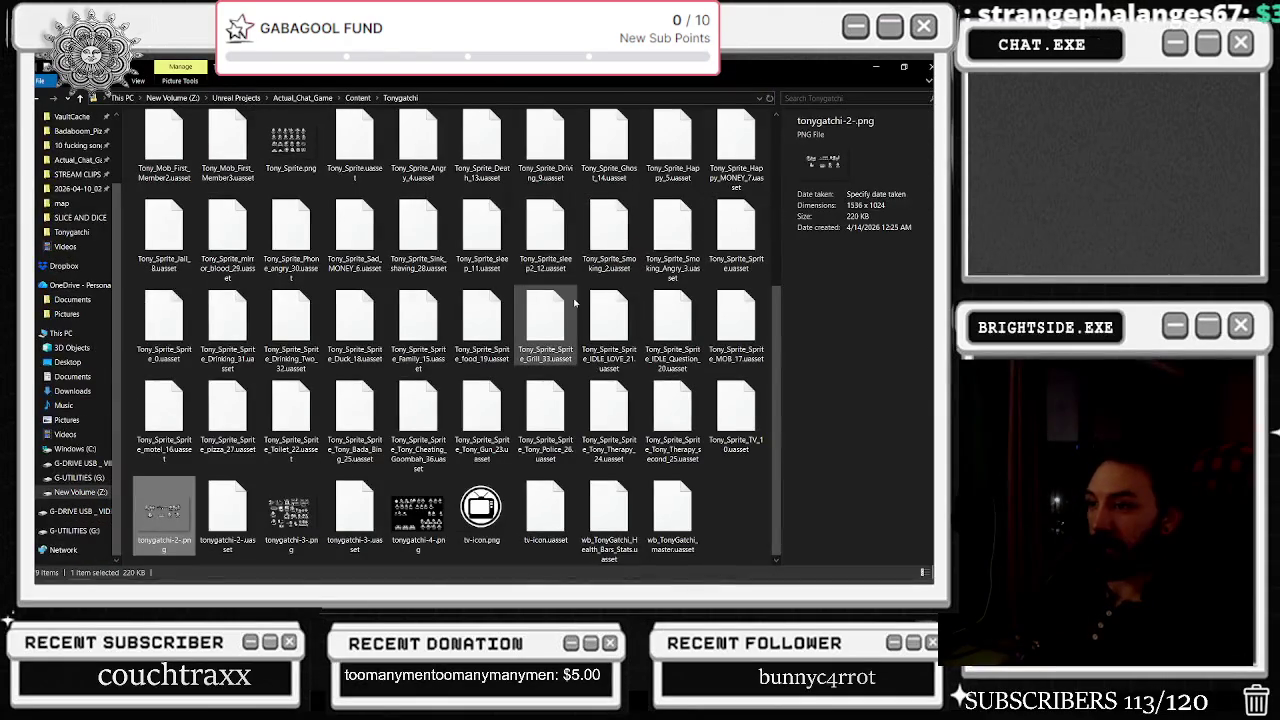
left_click(290, 140)
left_click_drag(290, 68, 791, 177)
- Drag Tony_Sprite.png from the folder onto the Photoshop canvas
scroll(790, 320, "down", 3)
scroll(790, 320, "down", 3)
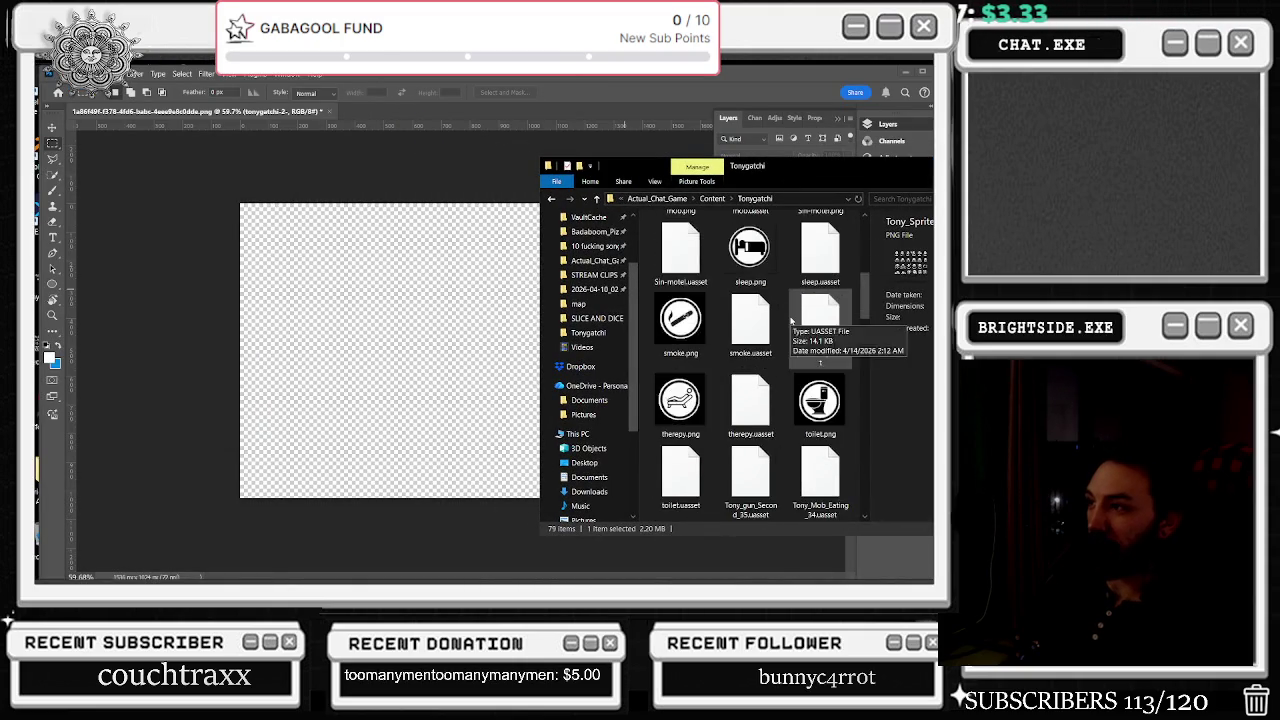
scroll(790, 320, "down", 2)
left_click(792, 319)
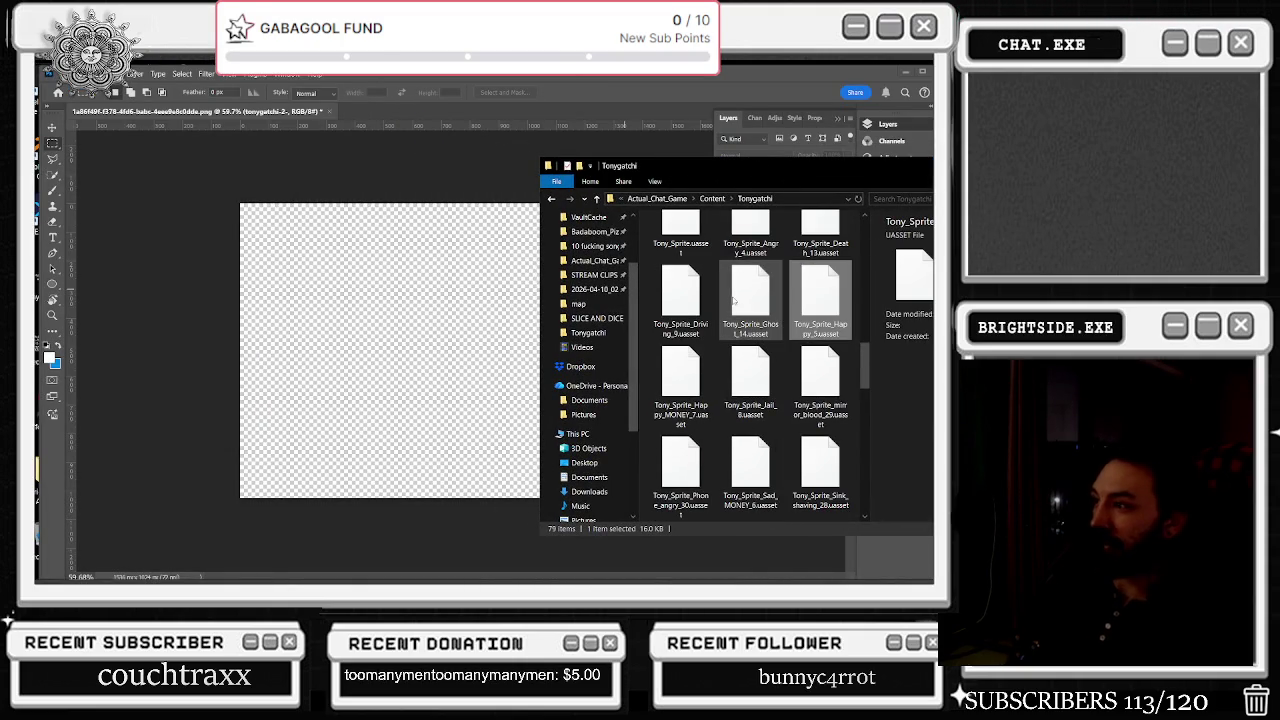
scroll(735, 320, "down", 5)
scroll(740, 350, "up", 3)
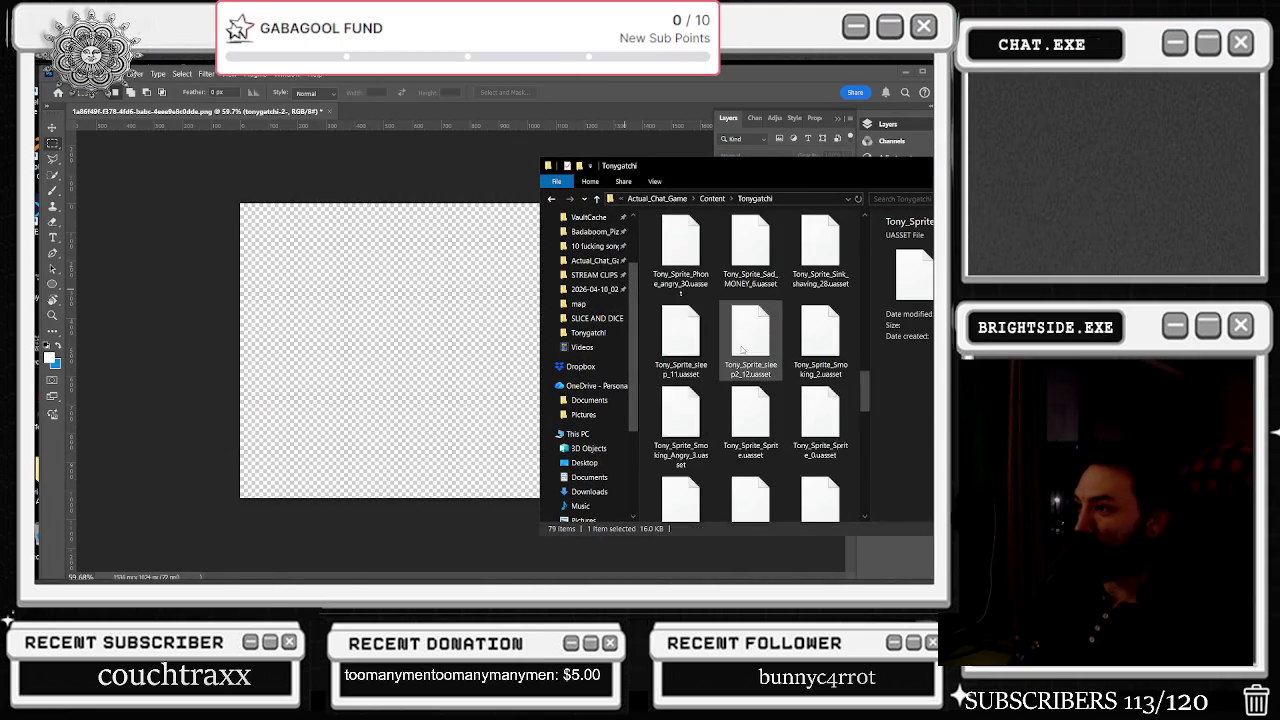
scroll(780, 358, "up", 2)
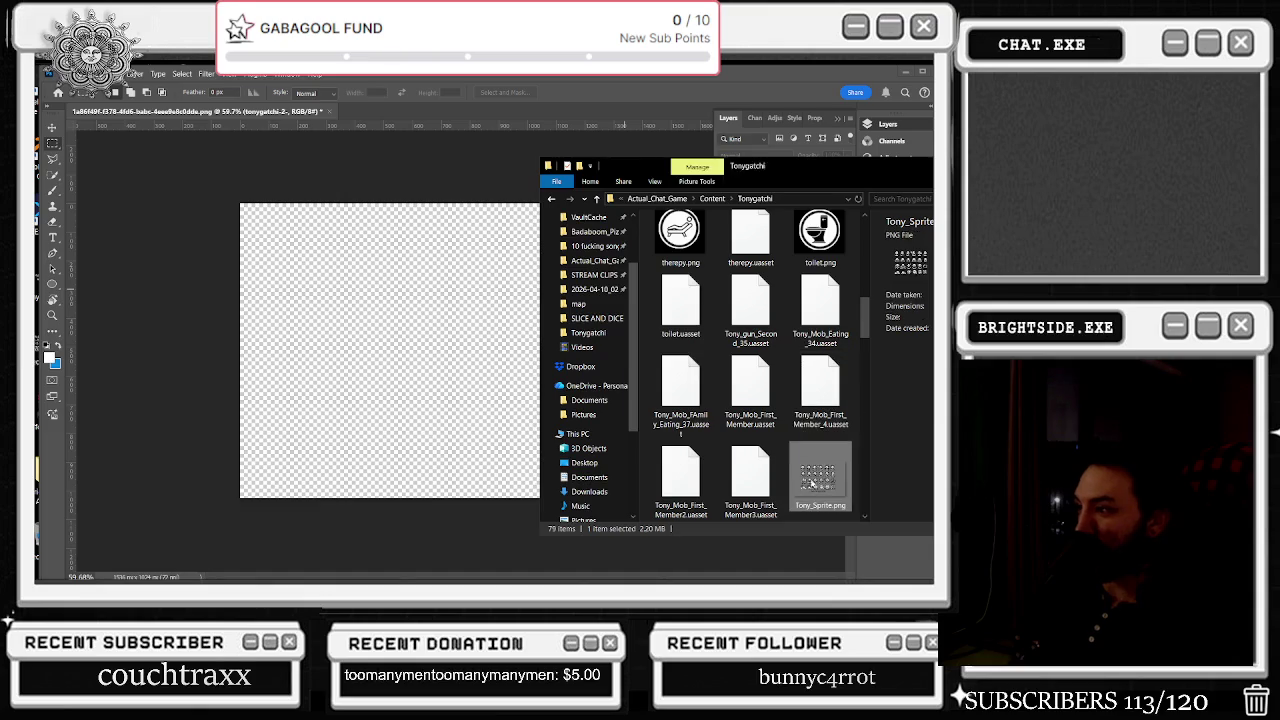
left_click_drag(820, 480, 350, 300)
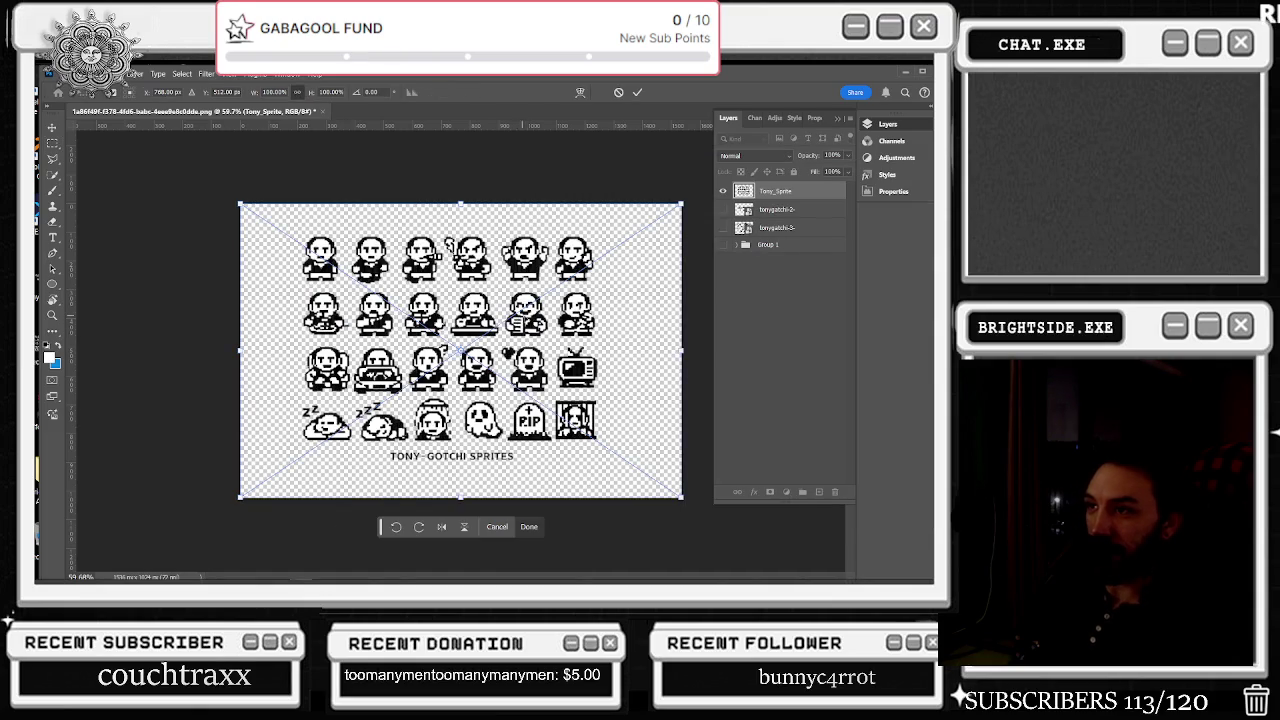
- Hide the Tony_Sprite layer and turn Group 1's visibility back on to show its sprite artwork
key("ctrl+equal")
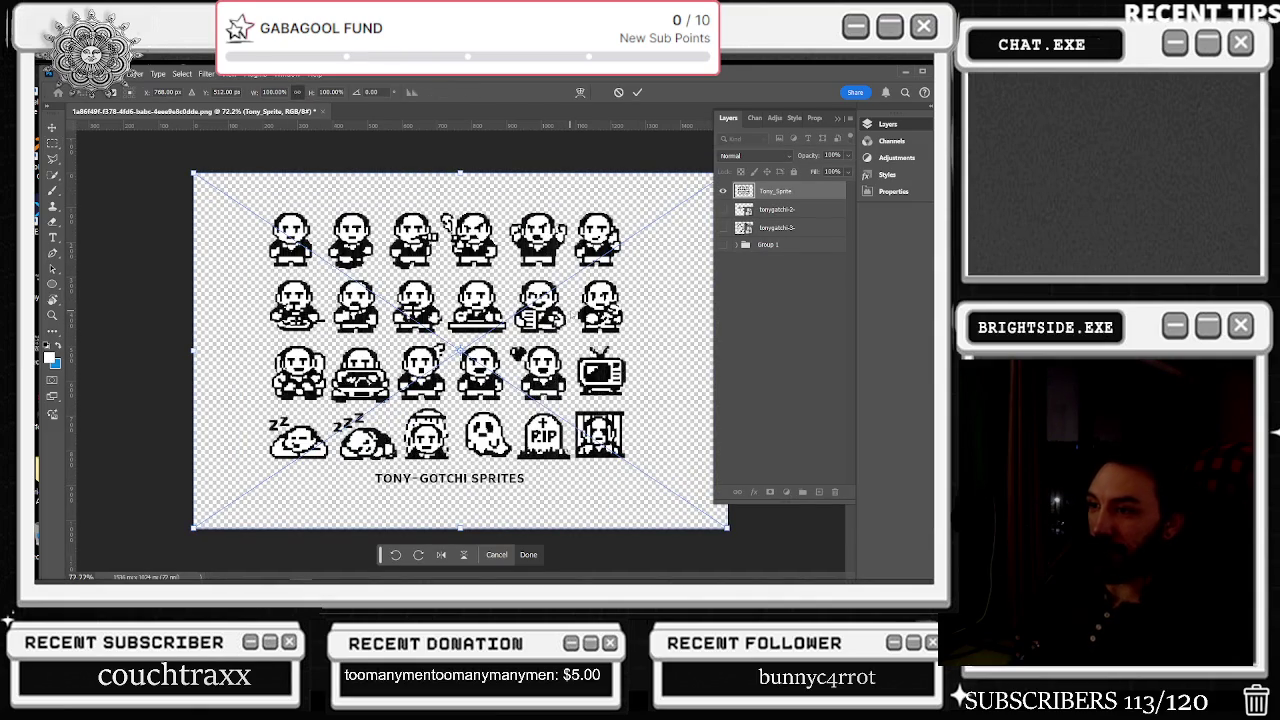
scroll(572, 314, "down", 1)
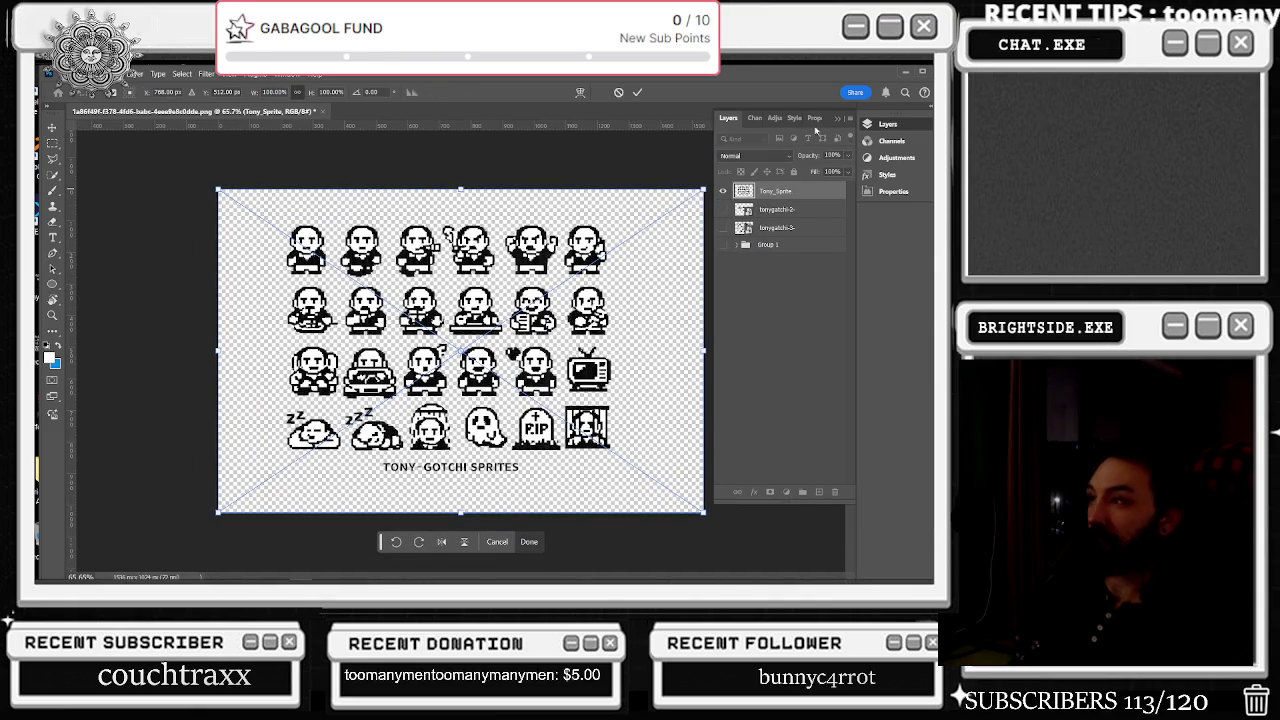
left_click(724, 191)
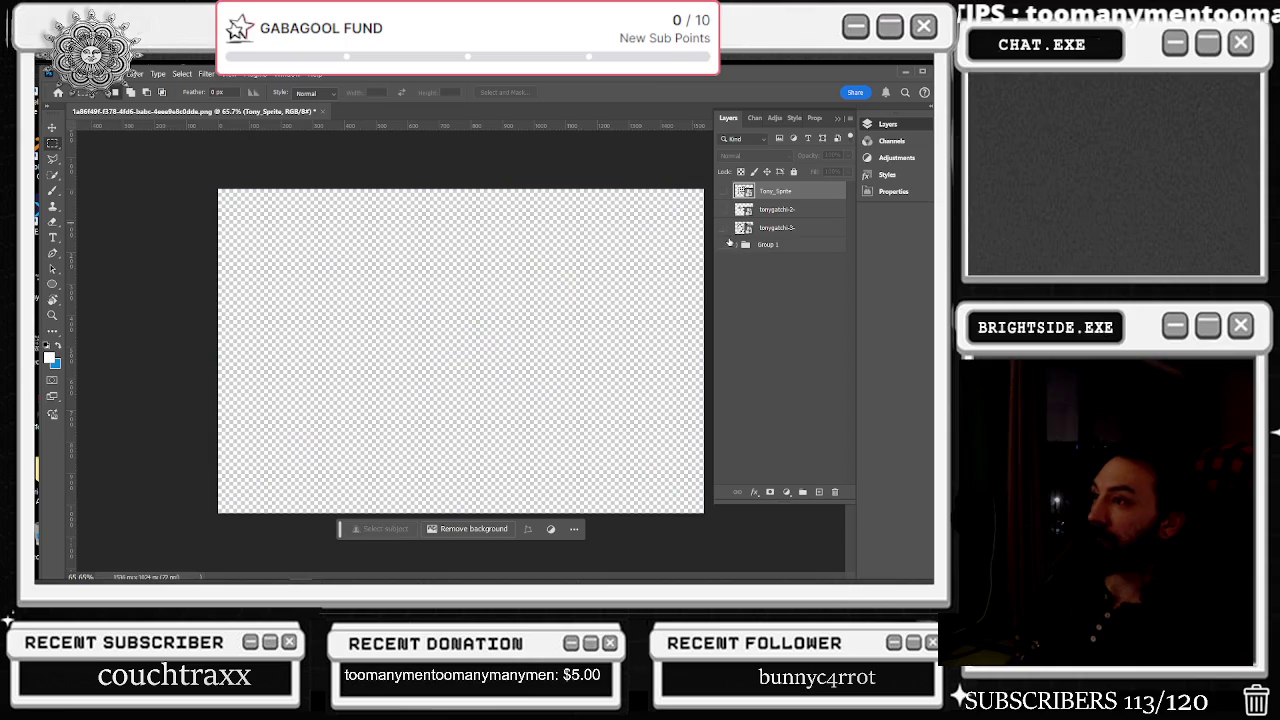
left_click(722, 245)
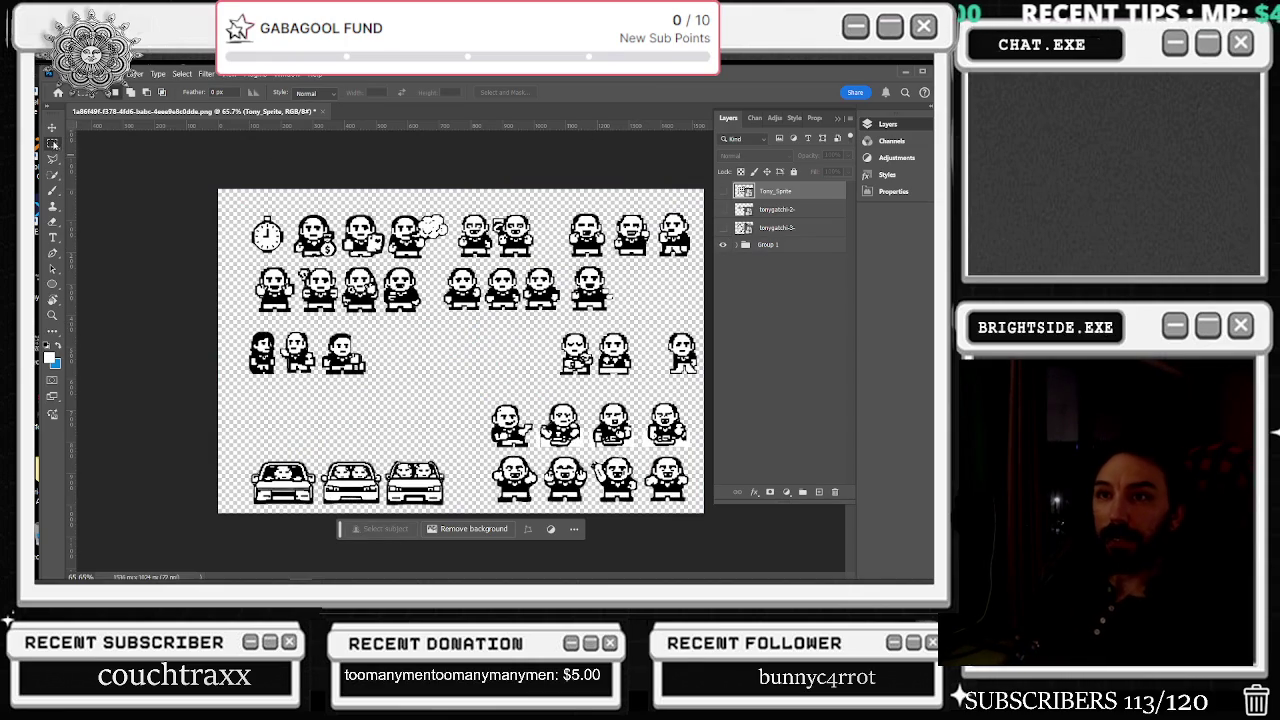
- Select the top-left stopwatch and identify Layer 2 in Group 1 as its layer
scroll(412, 302, "up", 3, "alt")
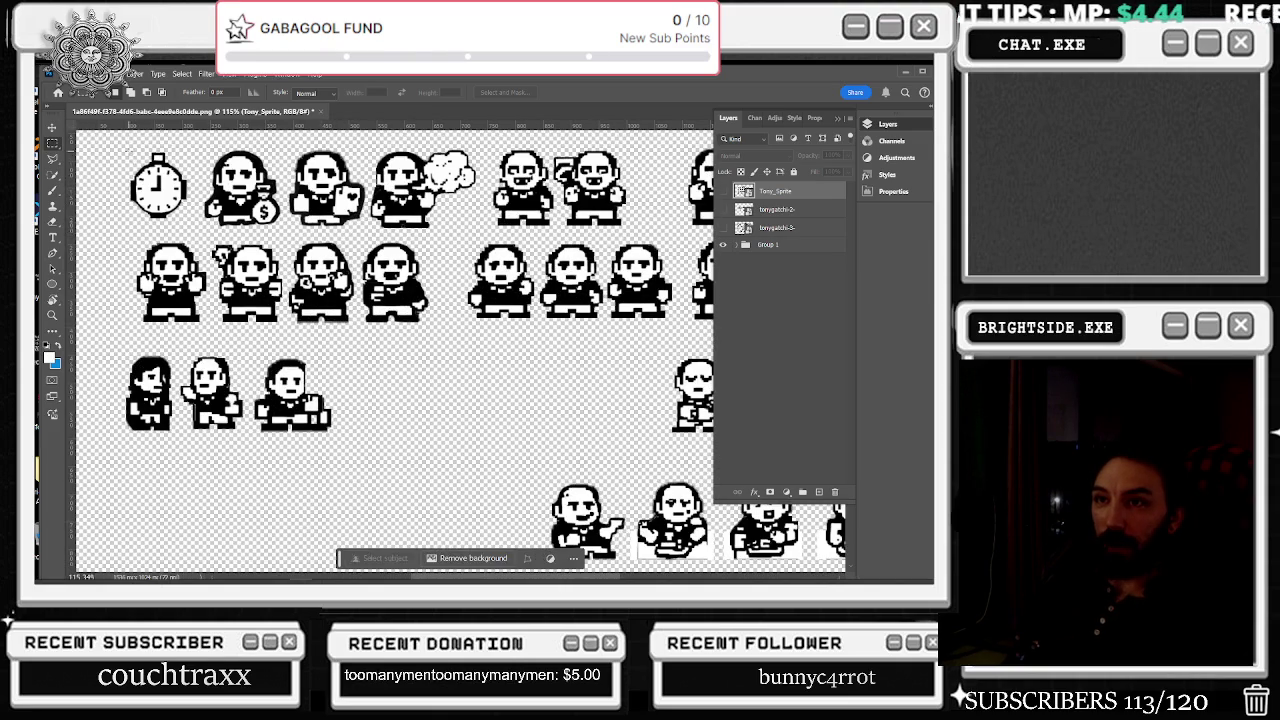
left_click_drag(132, 146, 195, 230)
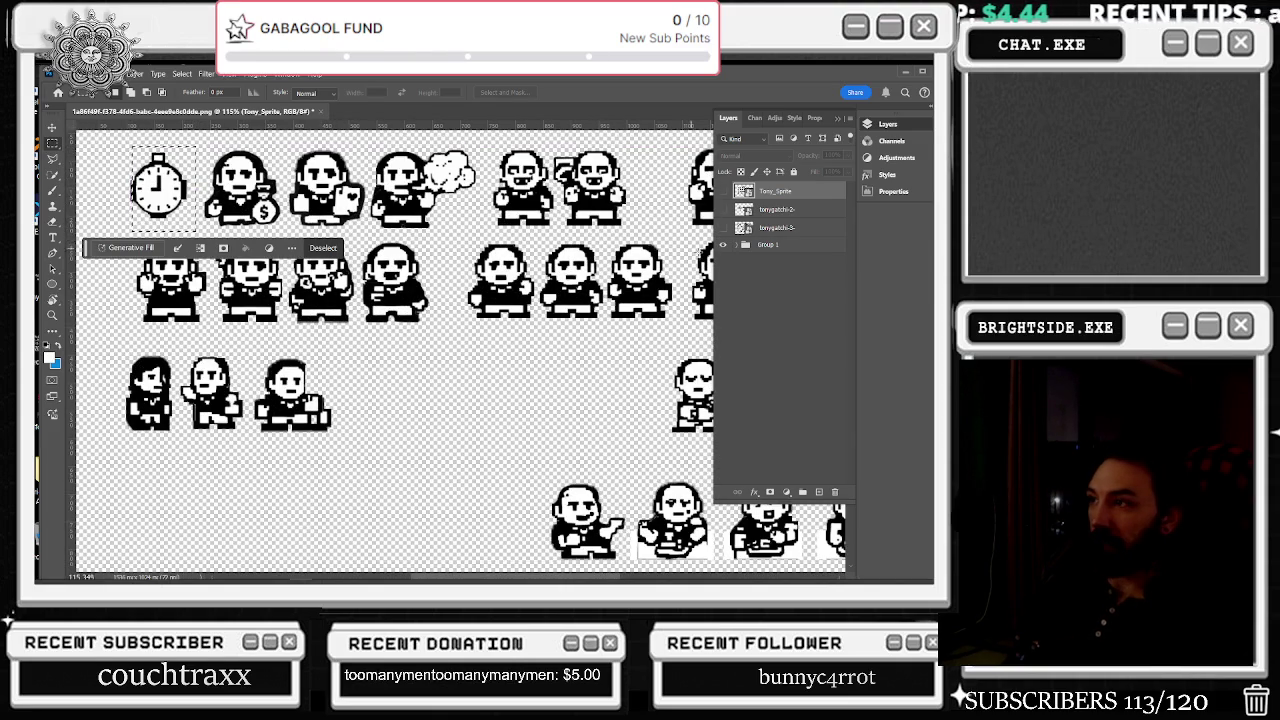
left_click(740, 245)
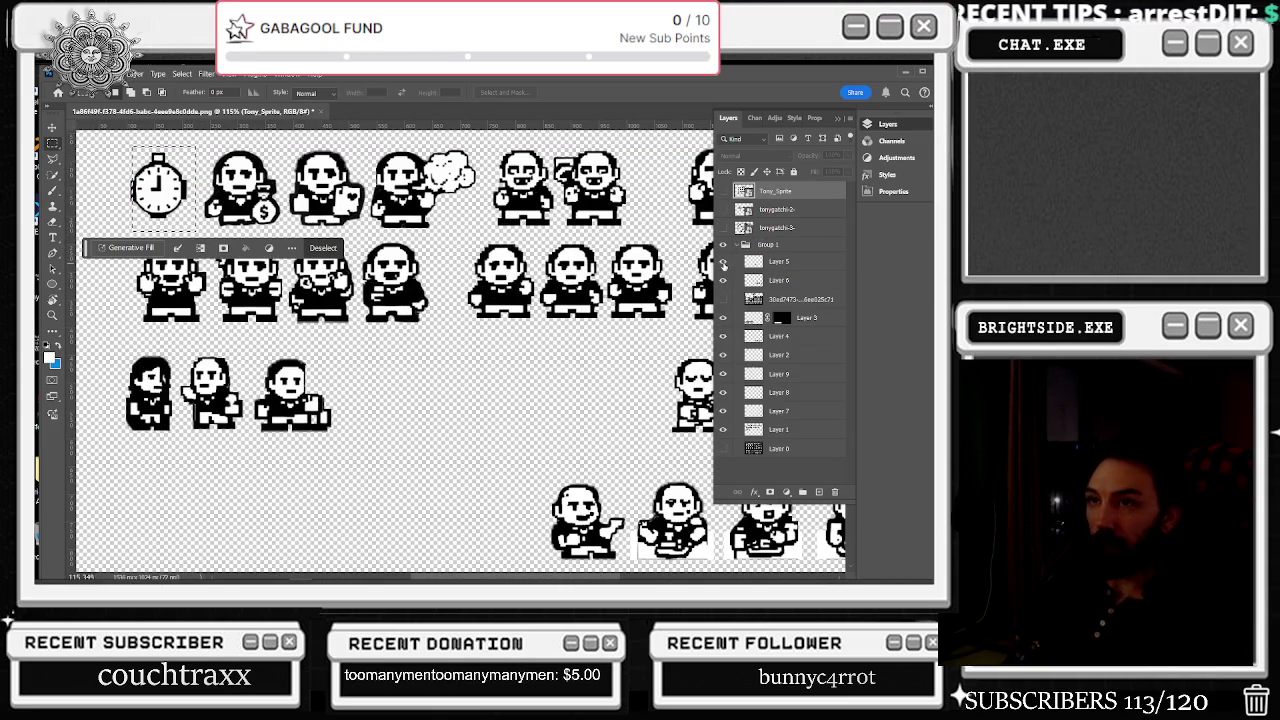
left_click(723, 420)
left_click(723, 420)
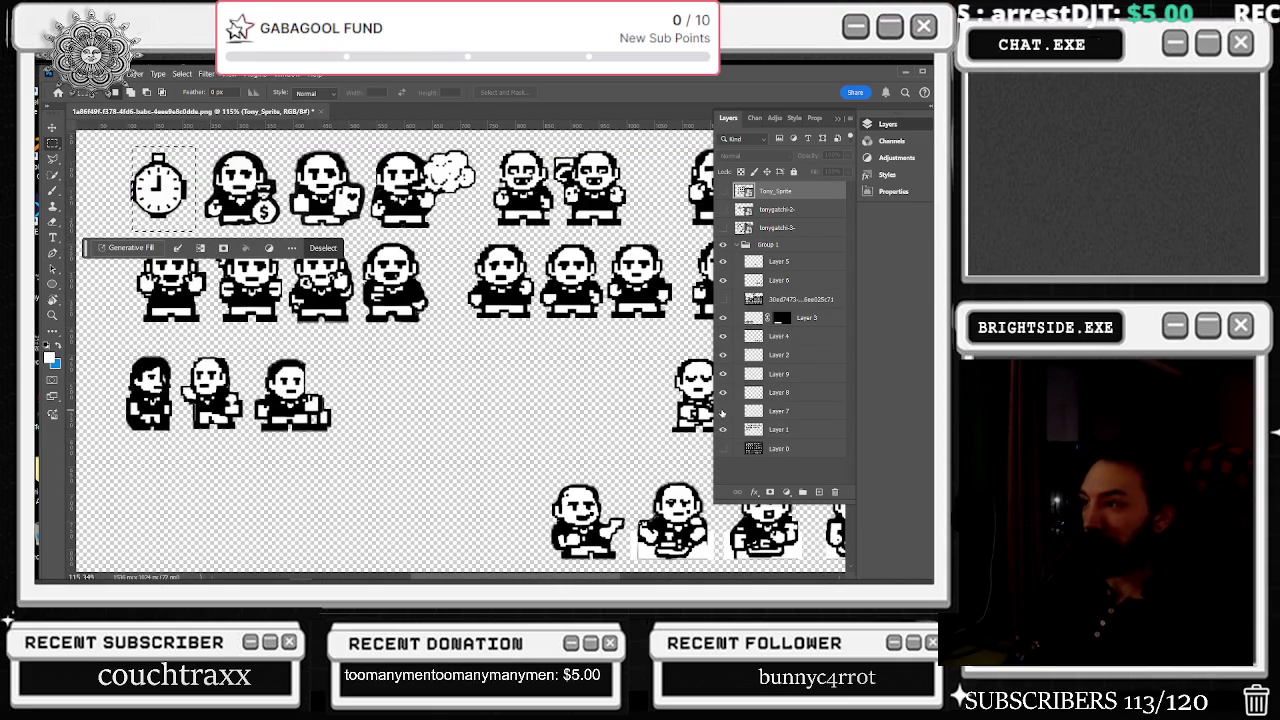
left_click(723, 375)
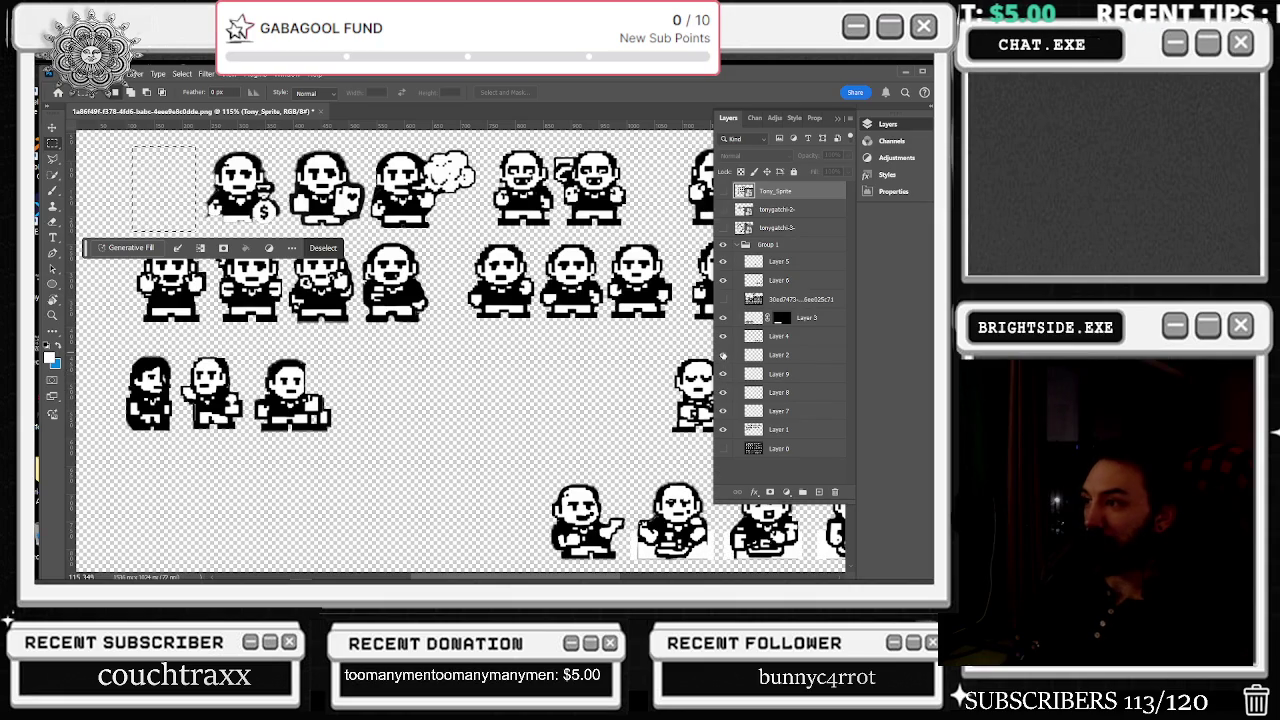
left_click(723, 375)
left_click(722, 356)
left_click(722, 356)
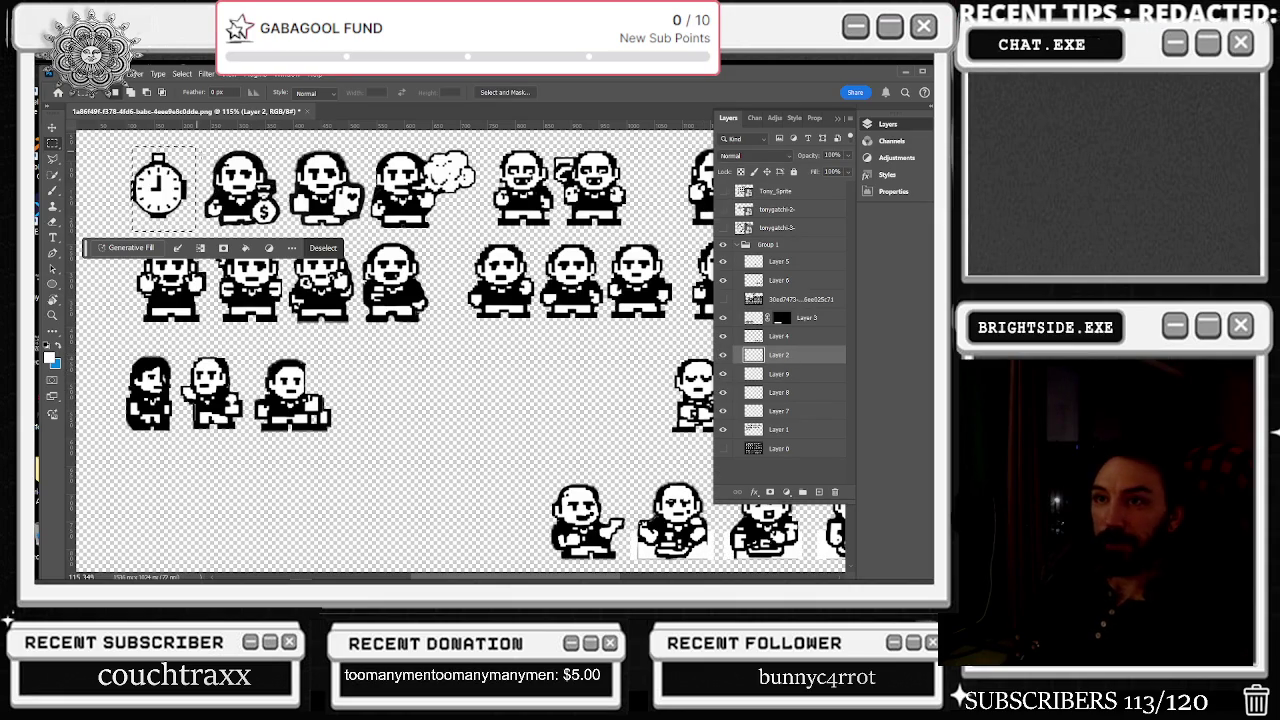
- Move the stopwatch down and paste copies, placing the fourth evenly right of the third
key("ctrl+d")
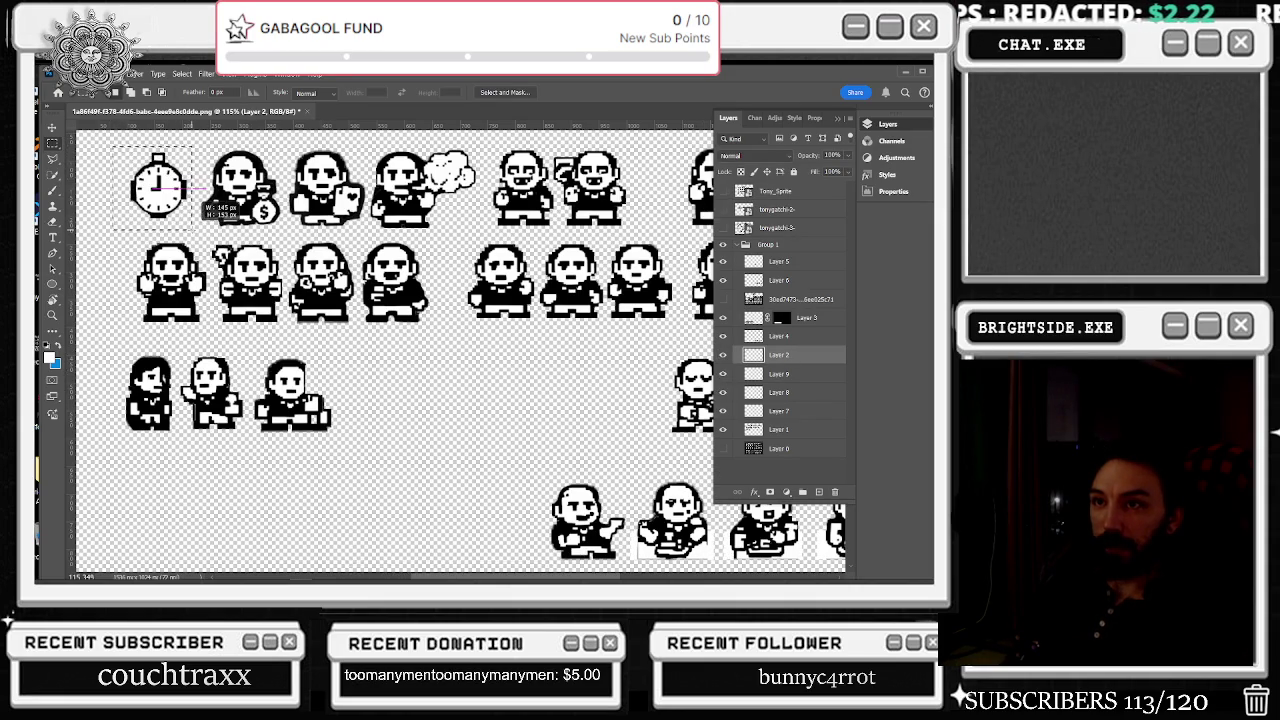
key("v")
mouse_move(158, 185)
left_mouse_down()
mouse_move(180, 540)
mouse_move(156, 474)
mouse_move(232, 478)
left_mouse_up()
key("ctrl+v")
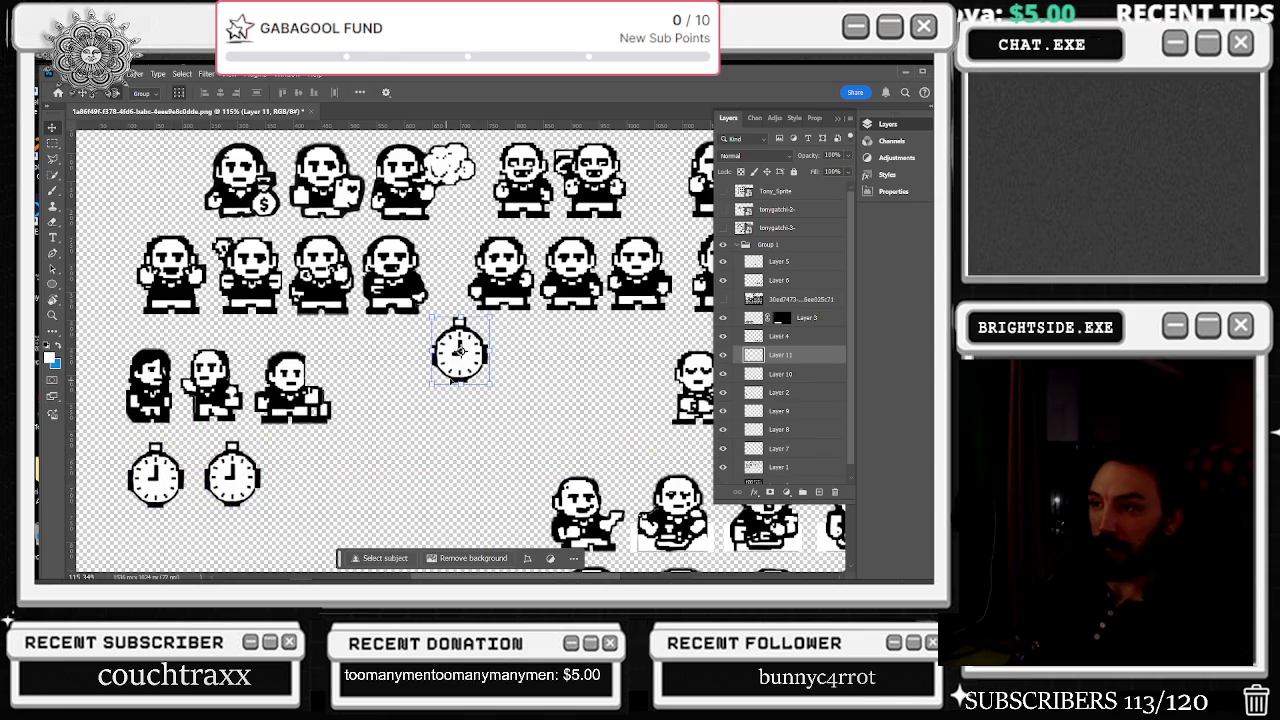
mouse_move(457, 349)
left_mouse_down()
mouse_move(345, 478)
mouse_move(316, 492)
left_mouse_up()
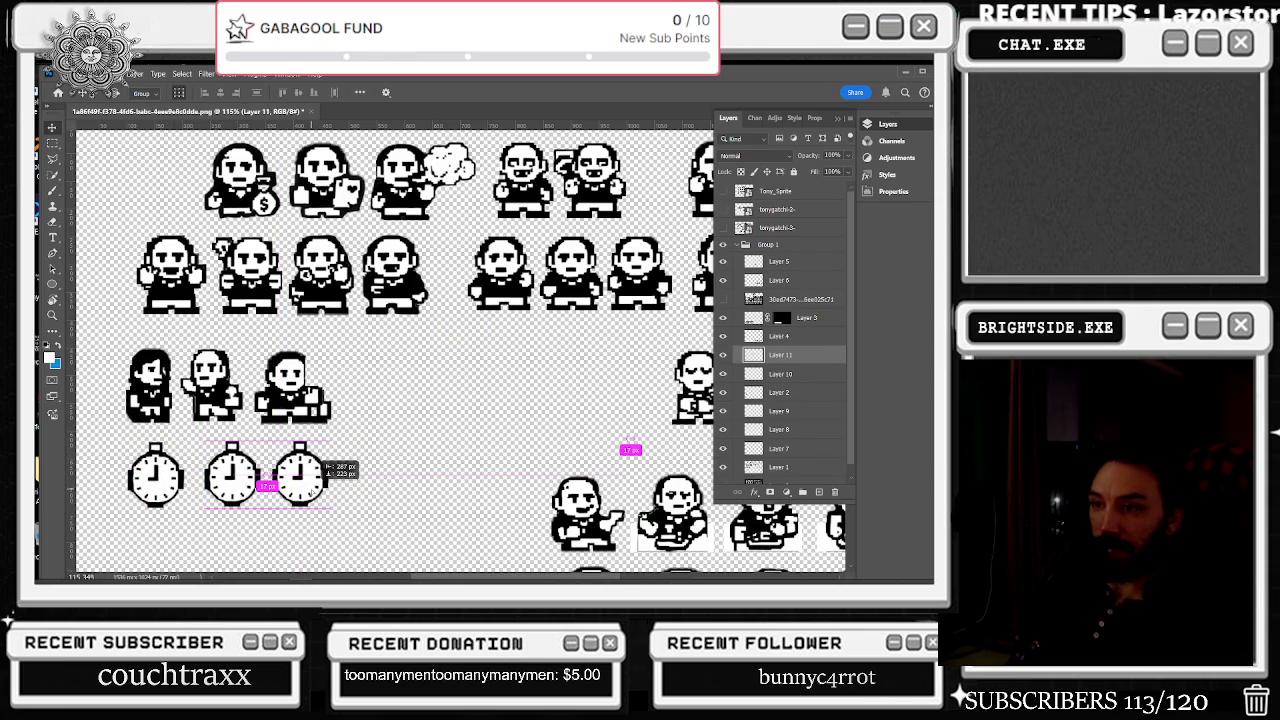
key("ctrl+v")
mouse_move(457, 349)
left_mouse_down()
mouse_move(405, 480)
mouse_move(385, 476)
left_mouse_up()
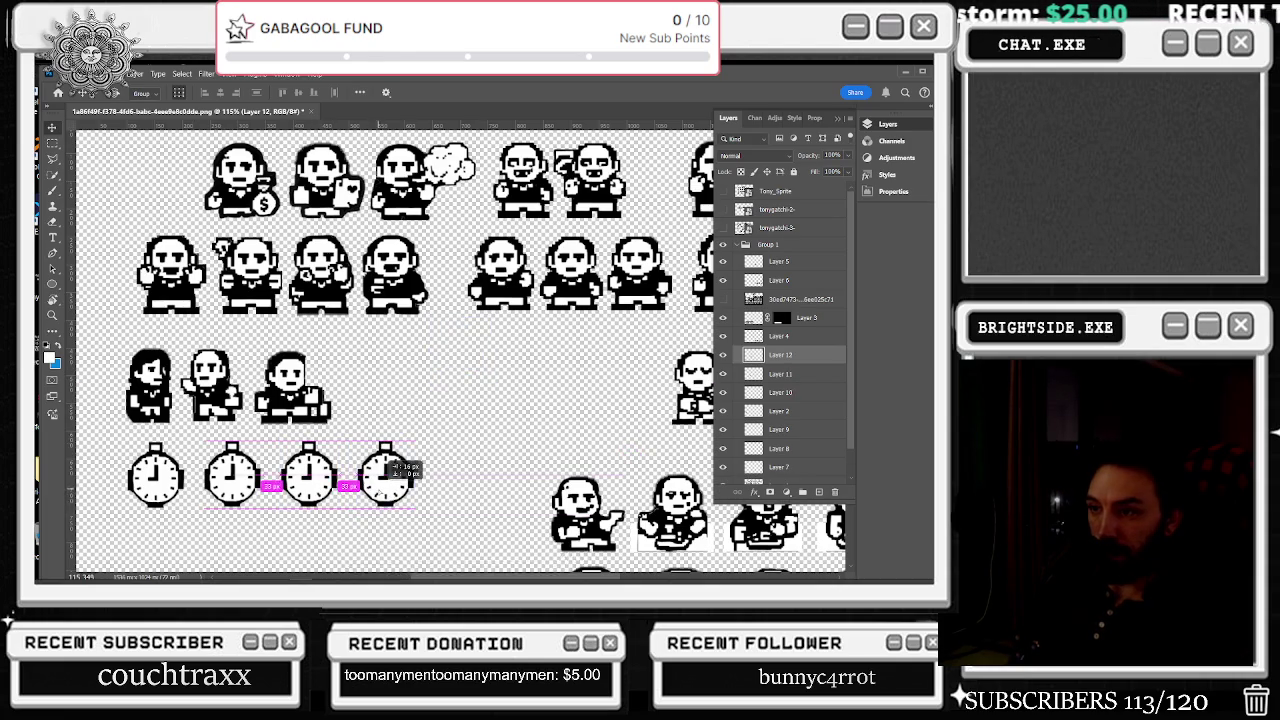
scroll(165, 492, "up", 3)
key("m")
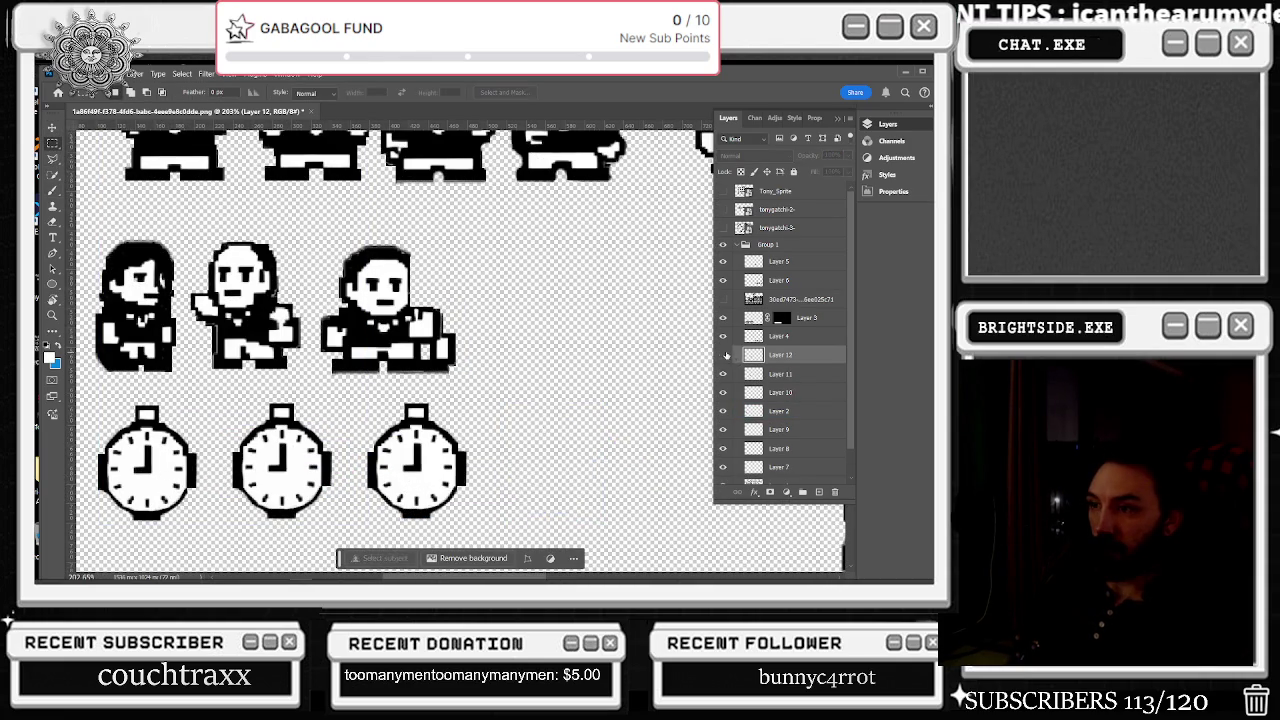
- Select the fourth stopwatch's hands, paint them out, and deselect
scroll(566, 472, "up", 2)
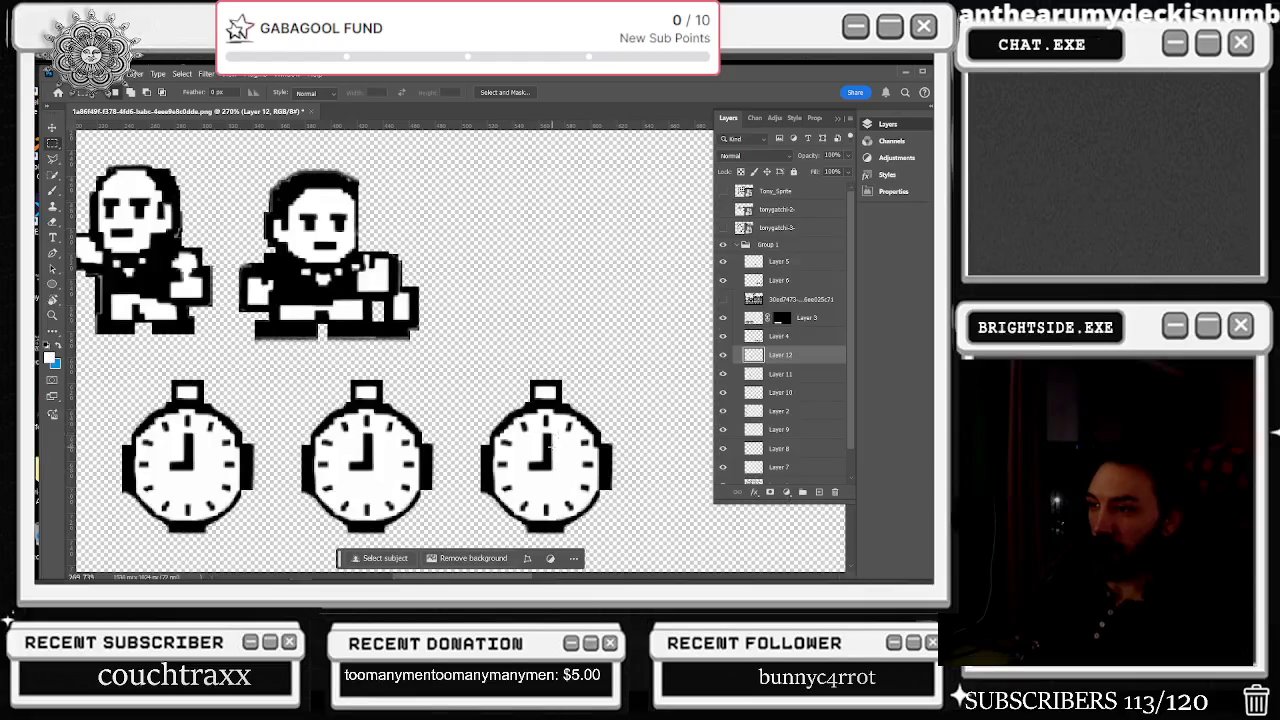
left_click_drag(540, 430, 559, 464)
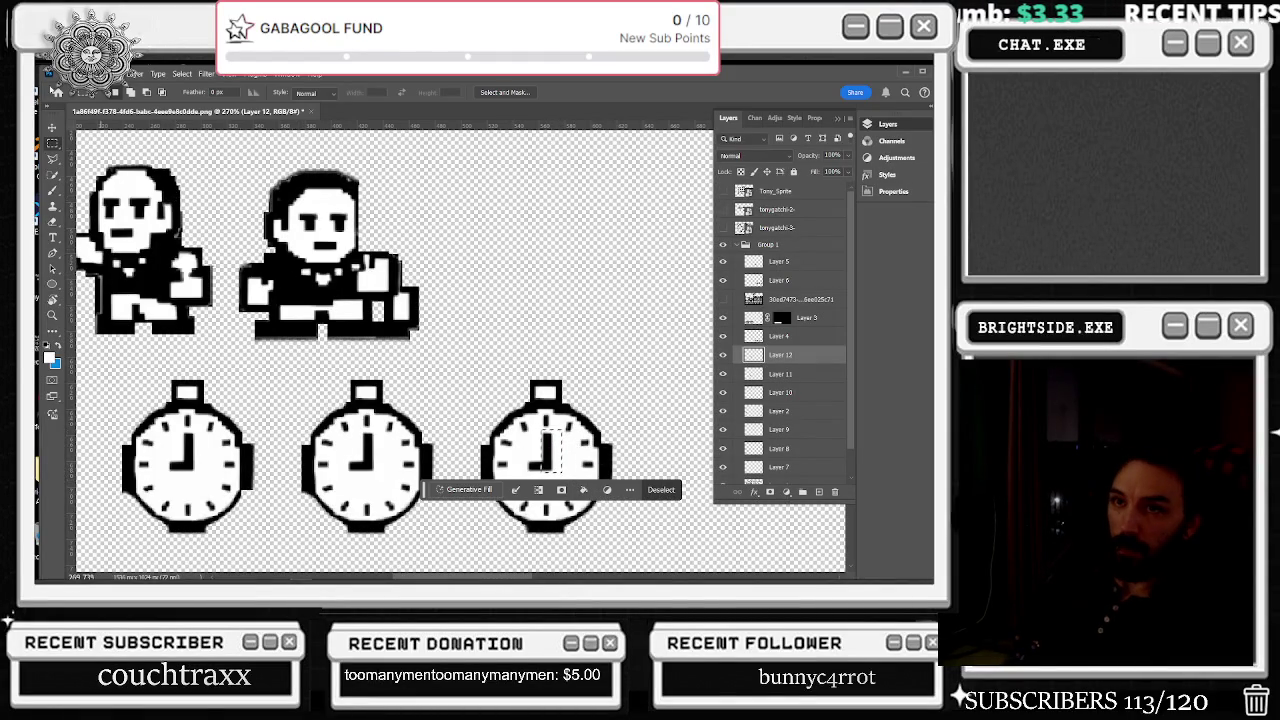
key("b")
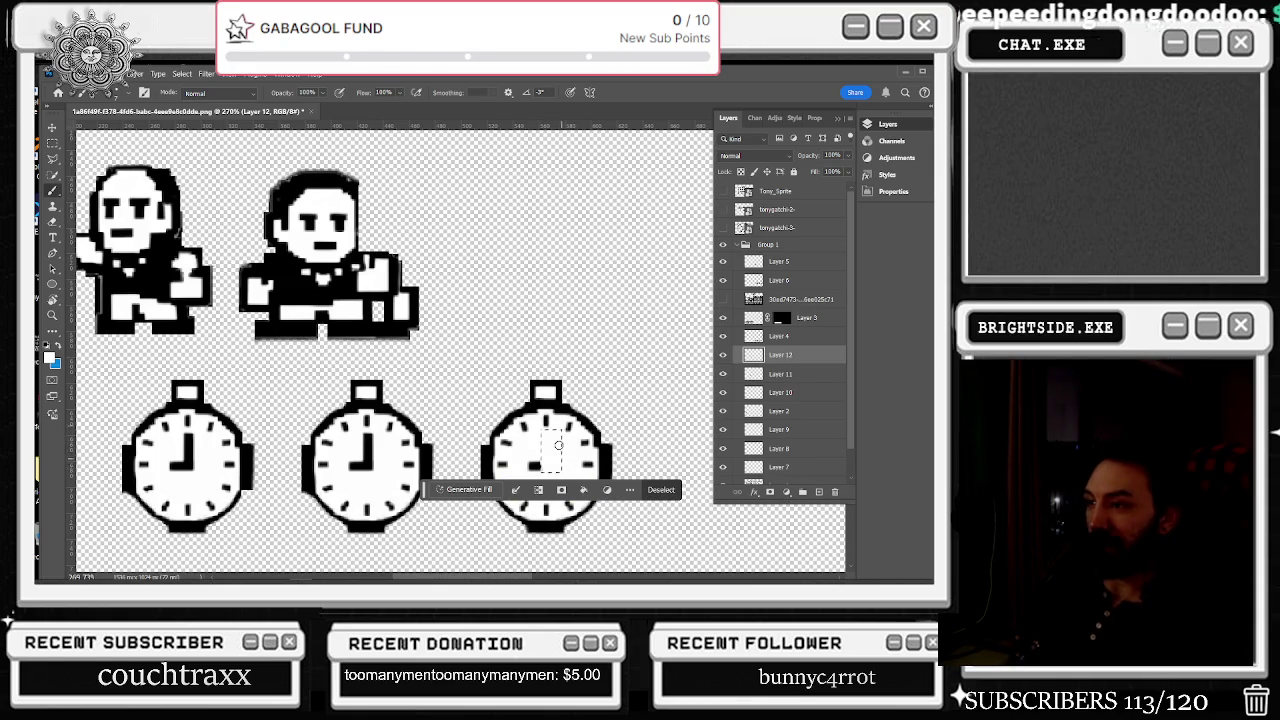
key("m")
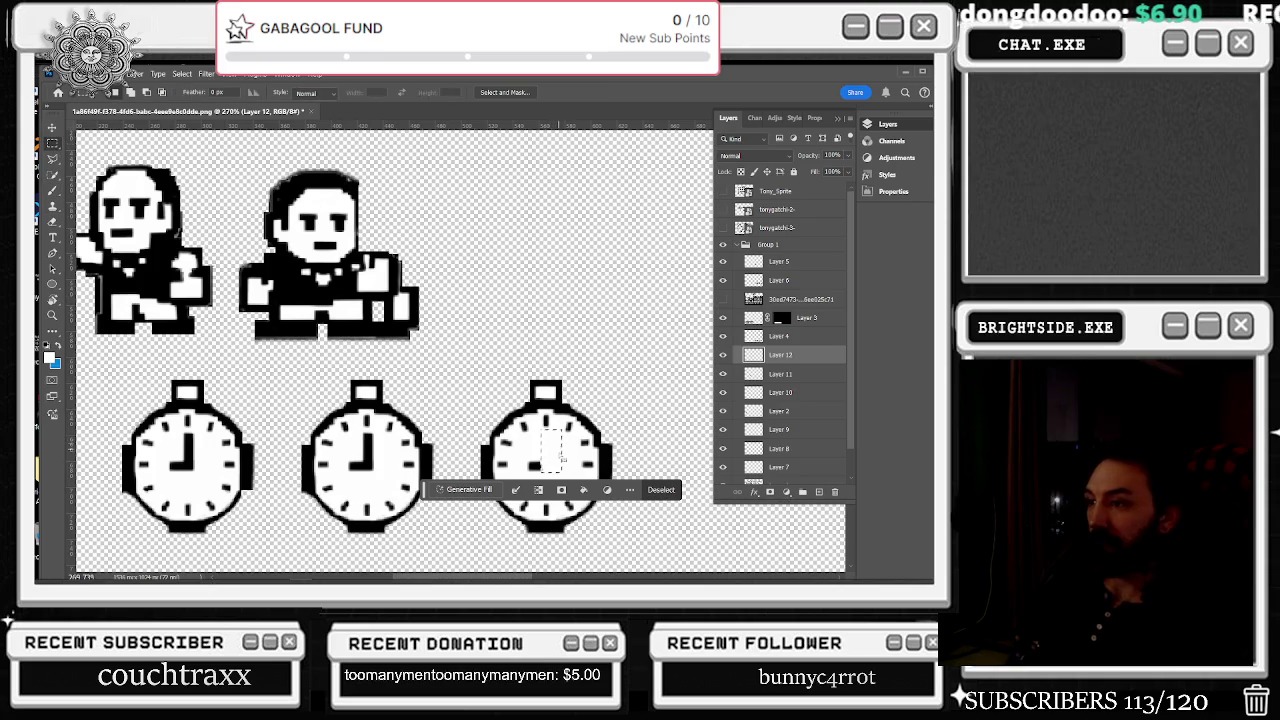
key("ctrl+d")
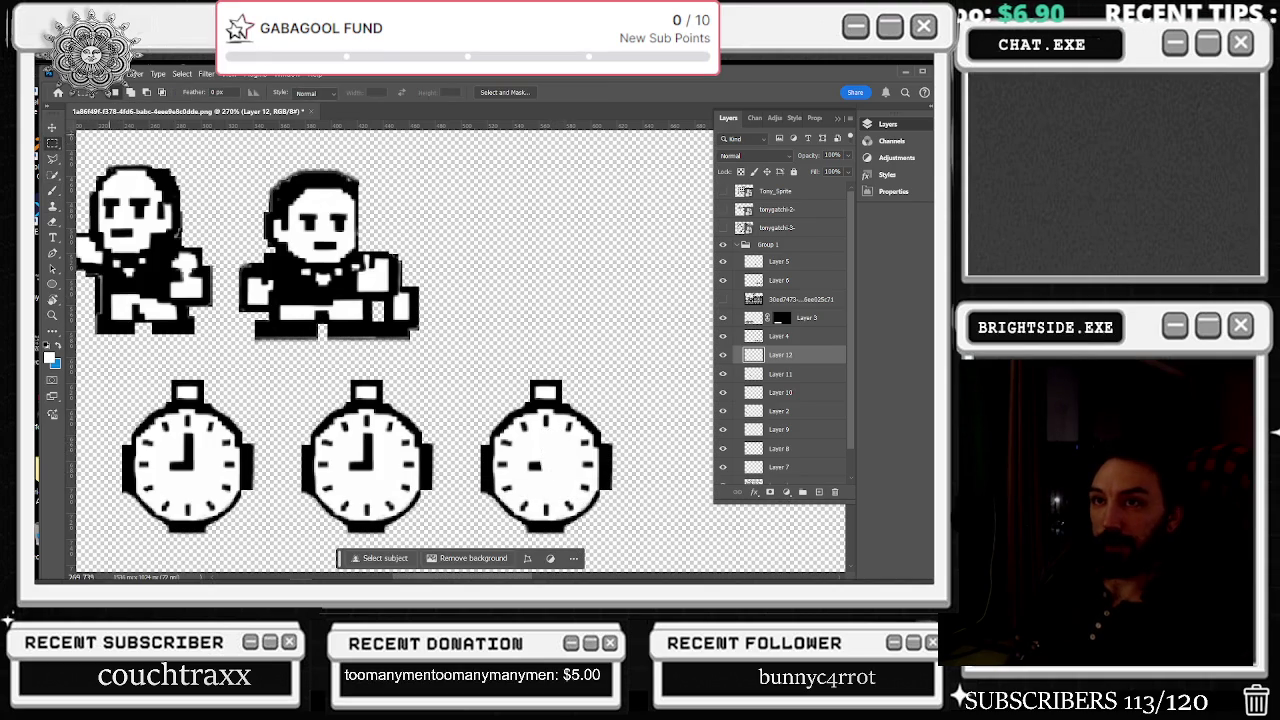
- Paint a new diagonal 7-shaped hand on the fourth stopwatch with the Brush
scroll(540, 465, "up", 2)
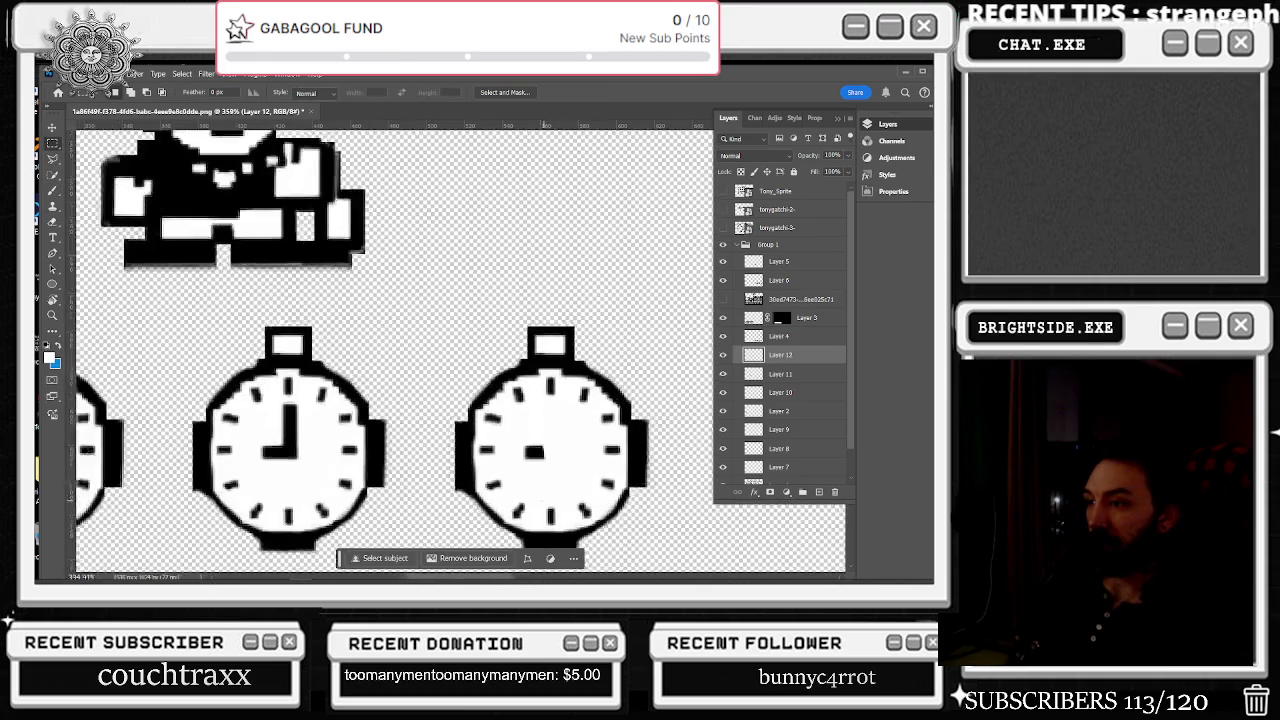
scroll(541, 452, "up", 2)
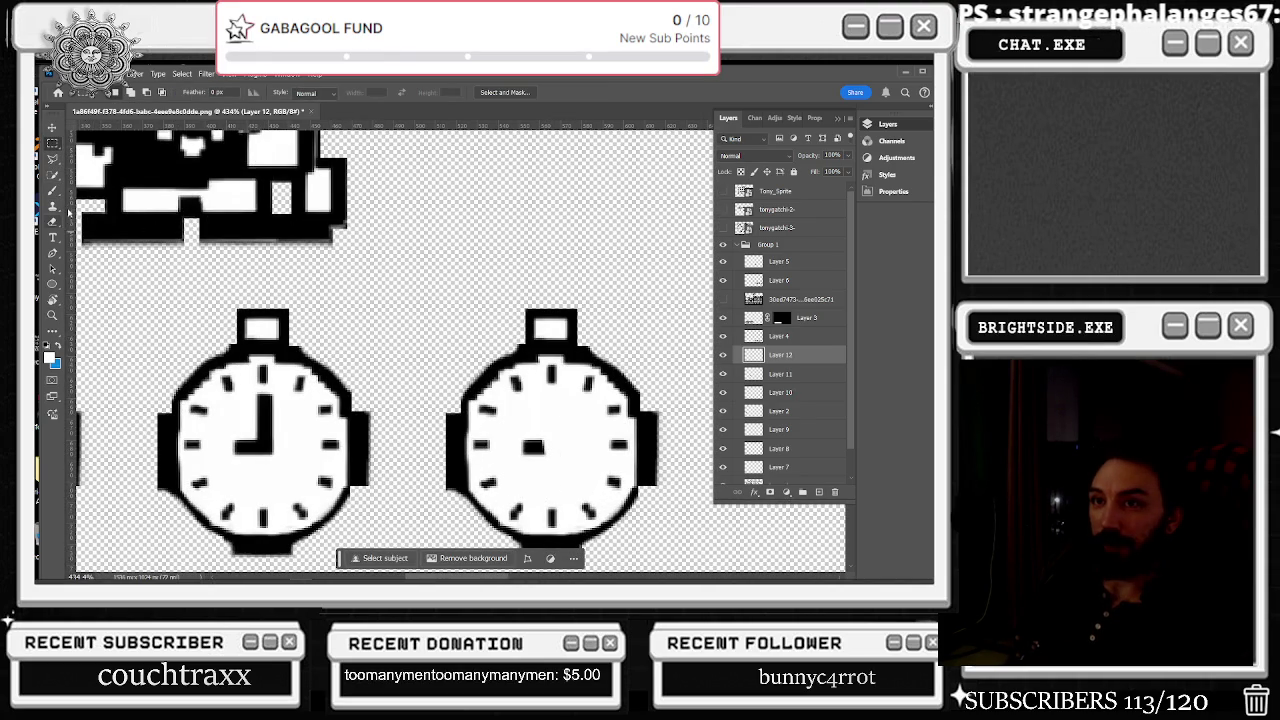
left_click(53, 191)
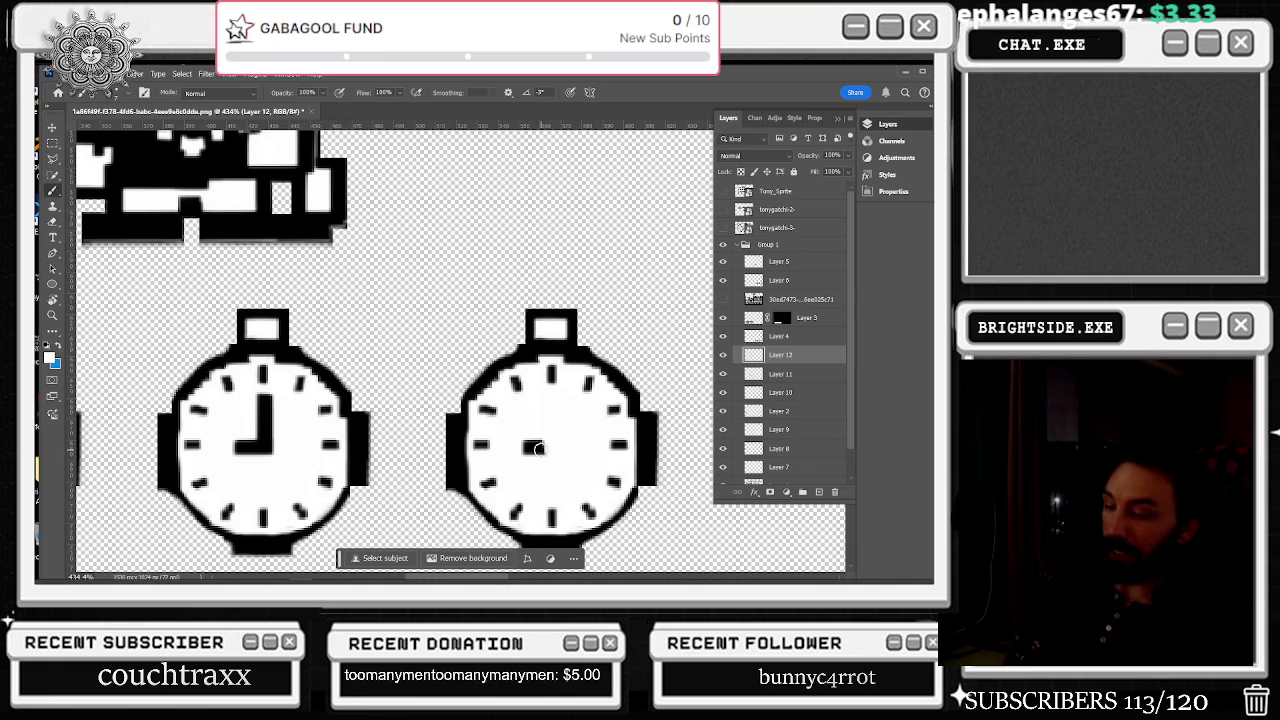
scroll(537, 447, "up", 2)
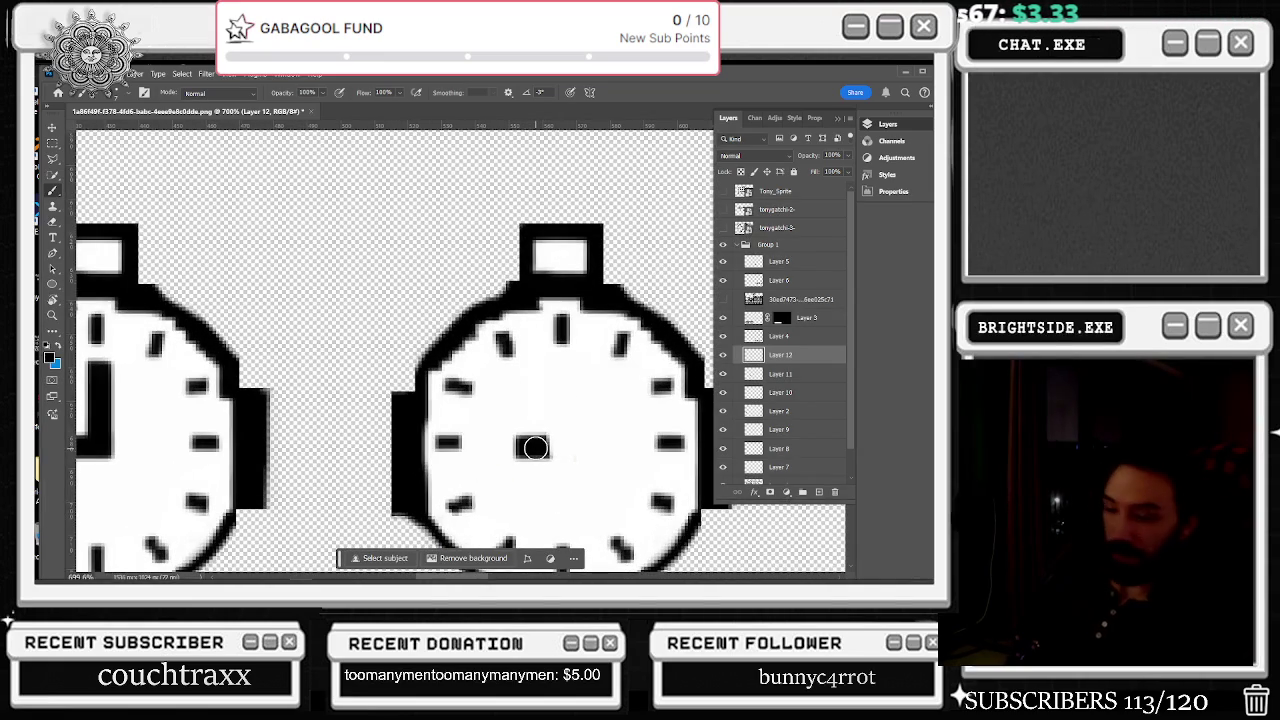
scroll(536, 448, "down", 2)
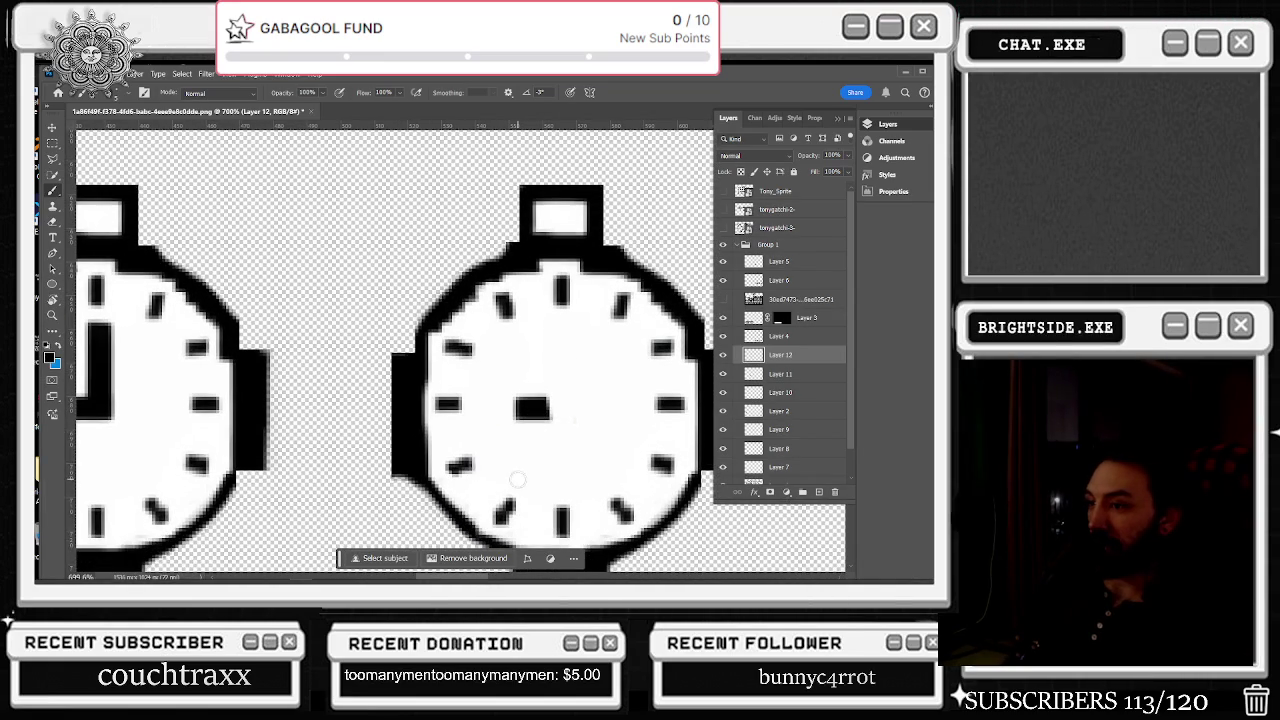
left_click_drag(517, 480, 543, 432)
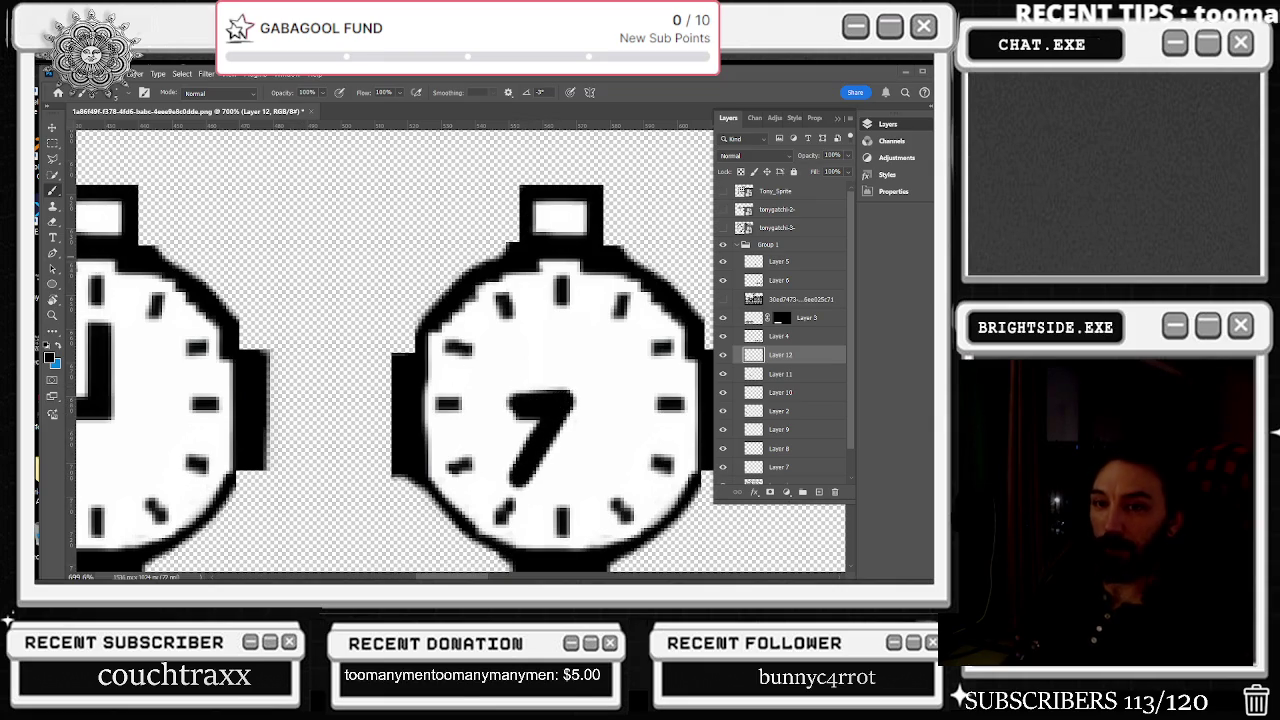
scroll(415, 327, "down", 1)
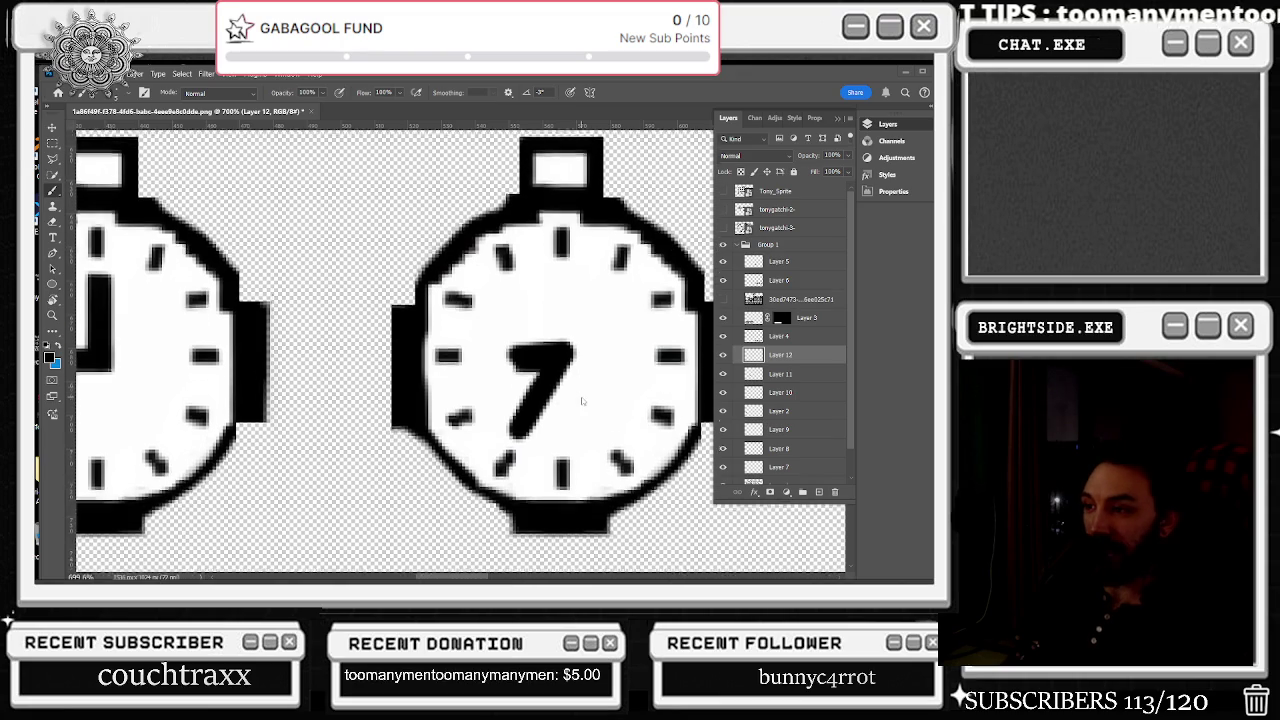
scroll(415, 327, "down", 2)
scroll(415, 327, "down", 3)
scroll(415, 327, "up", 1)
scroll(414, 360, "up", 1)
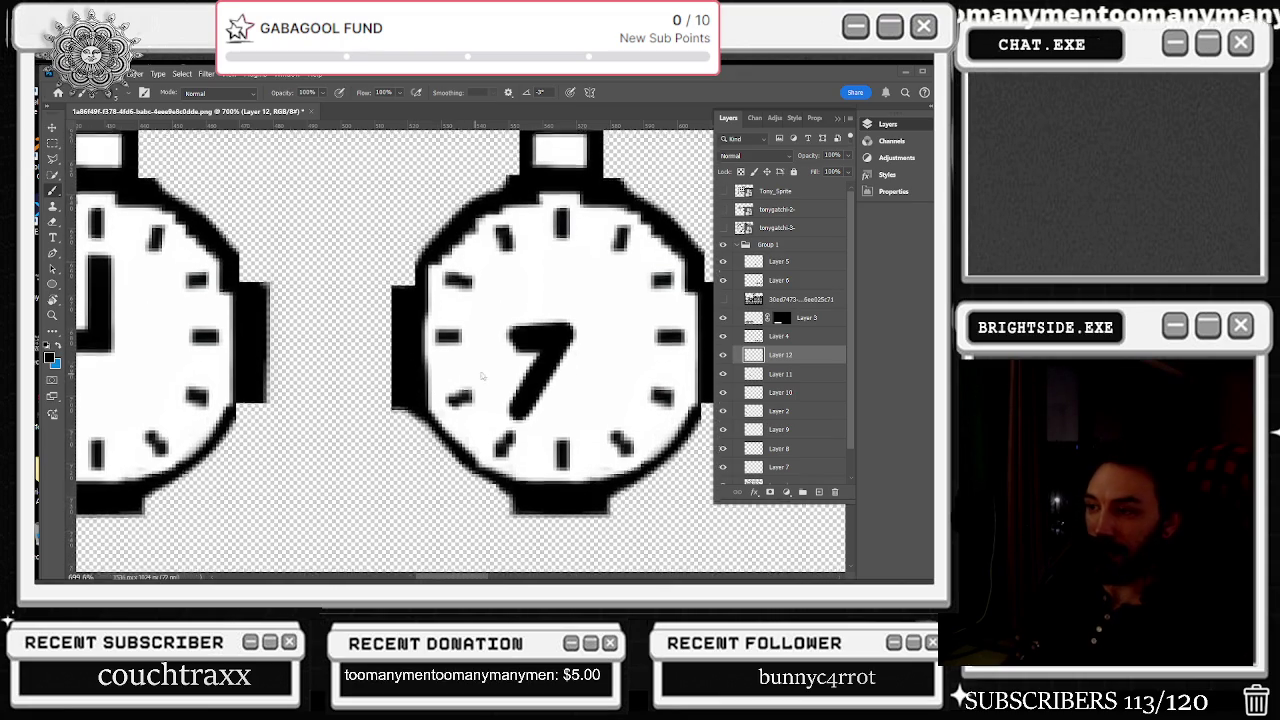
scroll(414, 360, "up", 1)
scroll(486, 358, "up", 1)
scroll(486, 358, "down", 1)
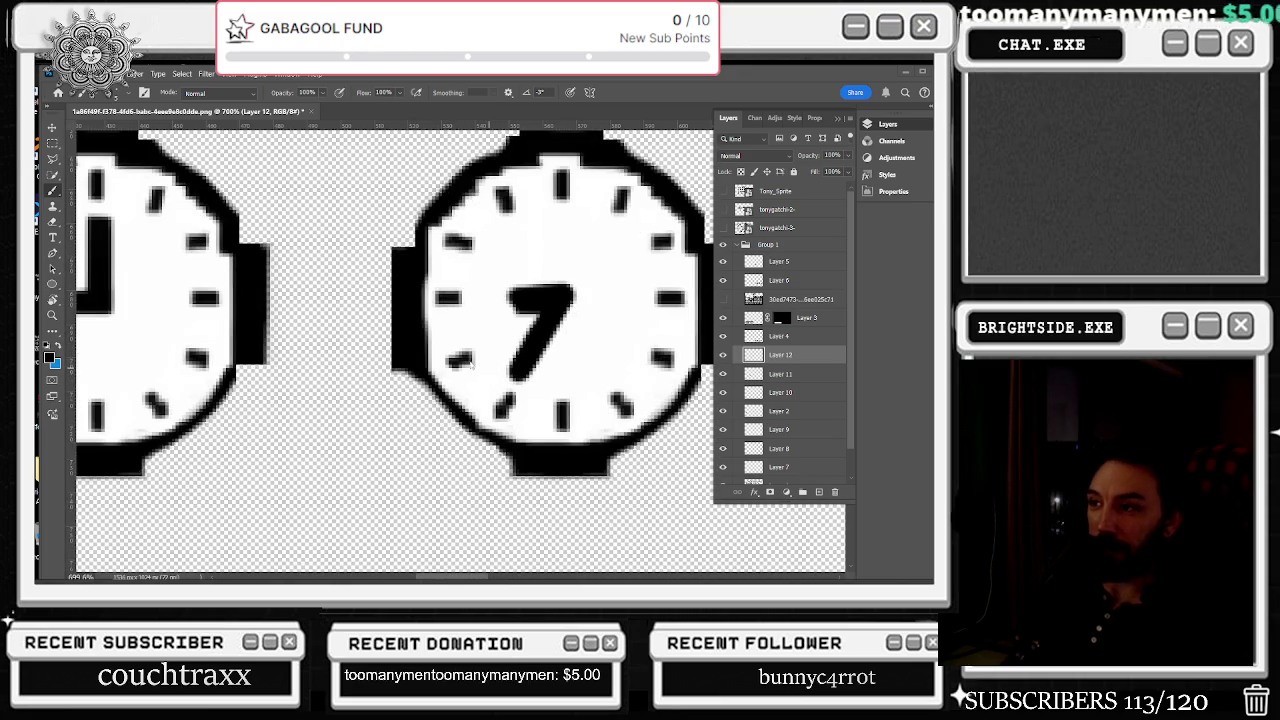
scroll(471, 362, "down", 5)
scroll(471, 362, "up", 5)
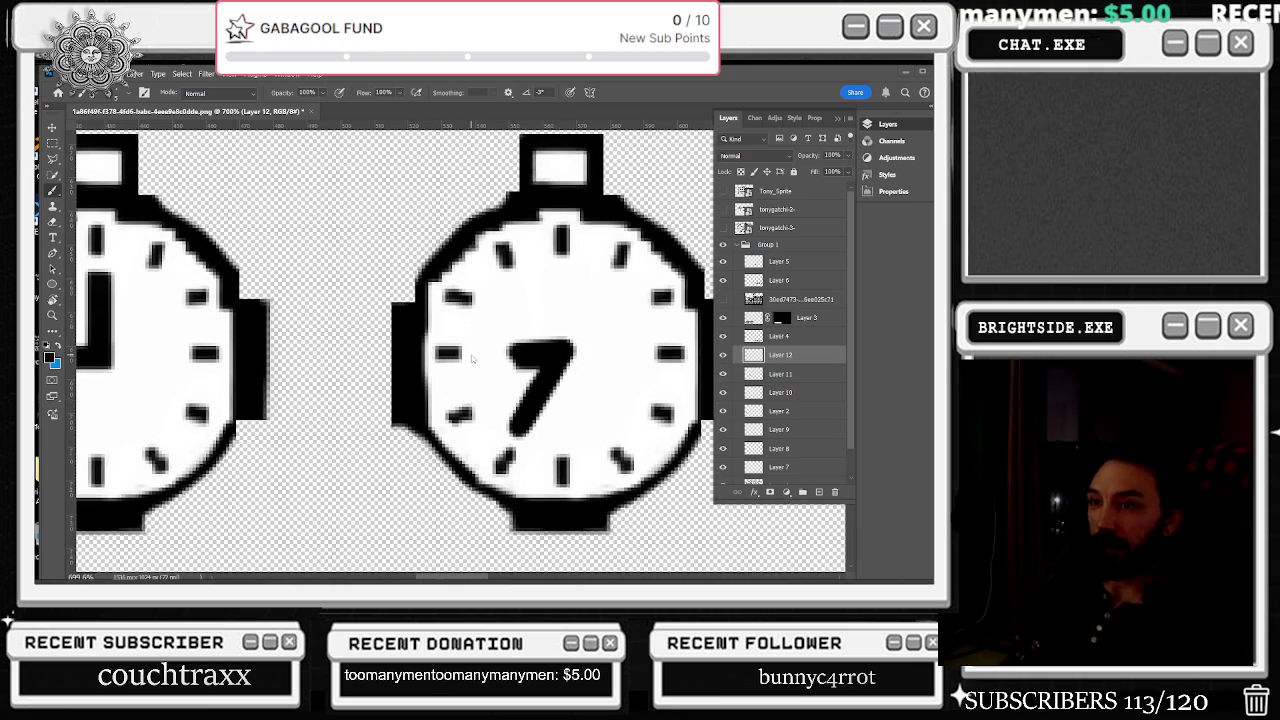
scroll(476, 368, "left", 3)
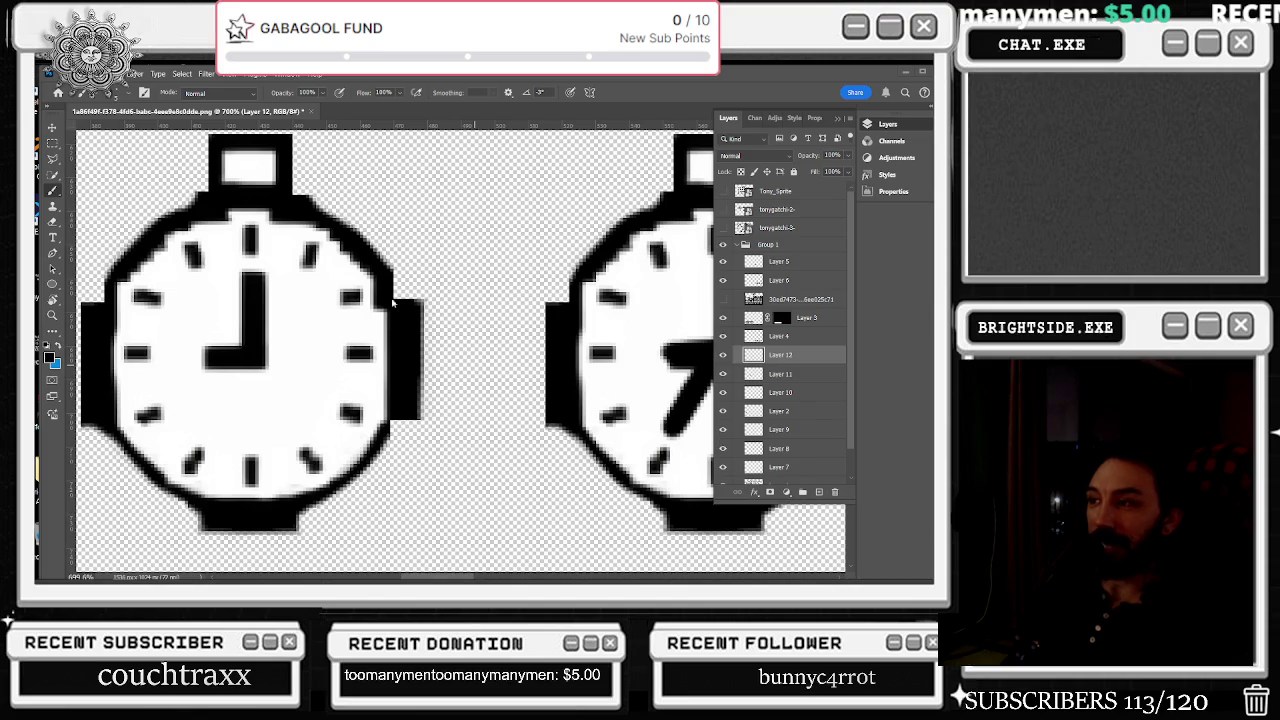
scroll(294, 315, "up", 1)
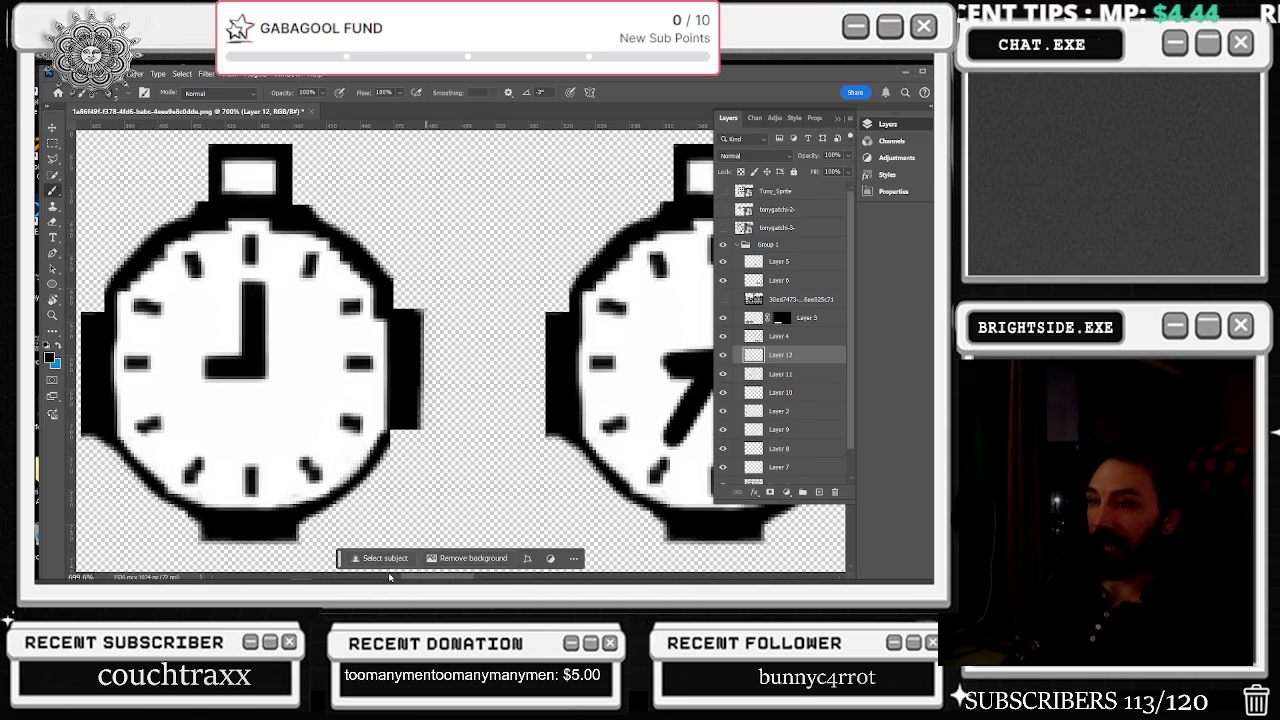
scroll(405, 578, "left", 5)
scroll(379, 578, "right", 4)
scroll(379, 578, "right", 1)
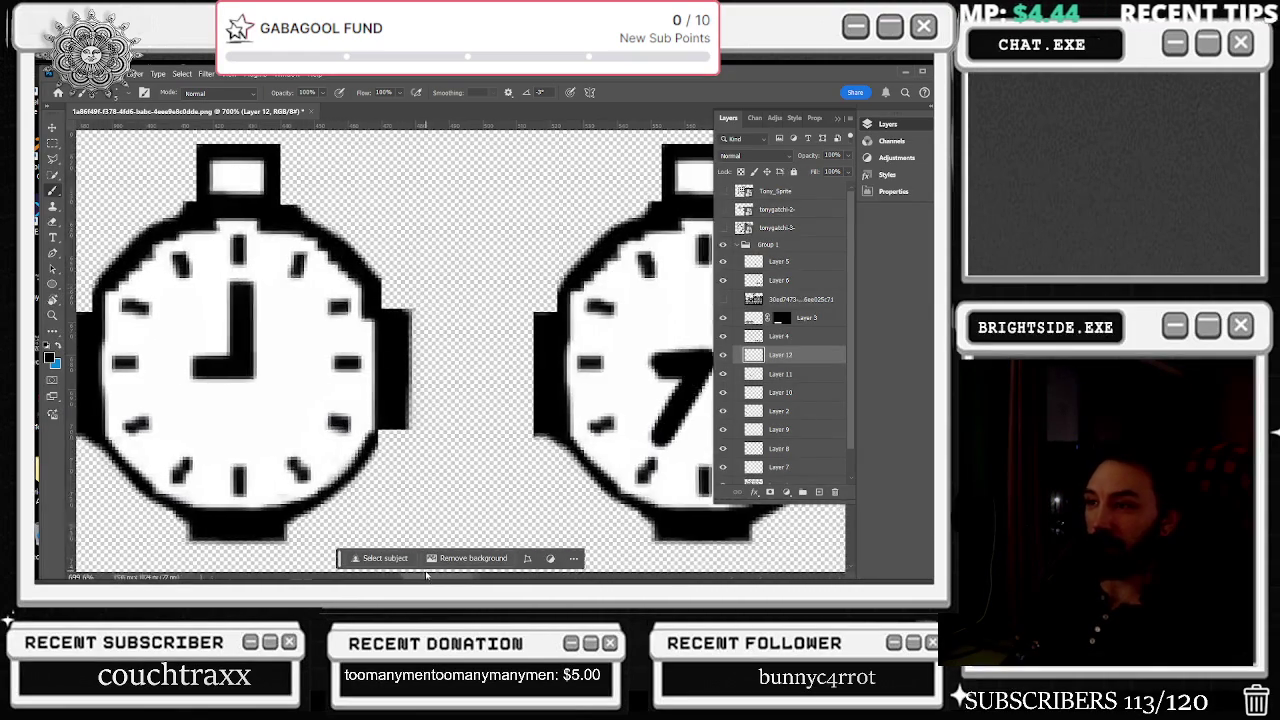
scroll(163, 280, "left", 4)
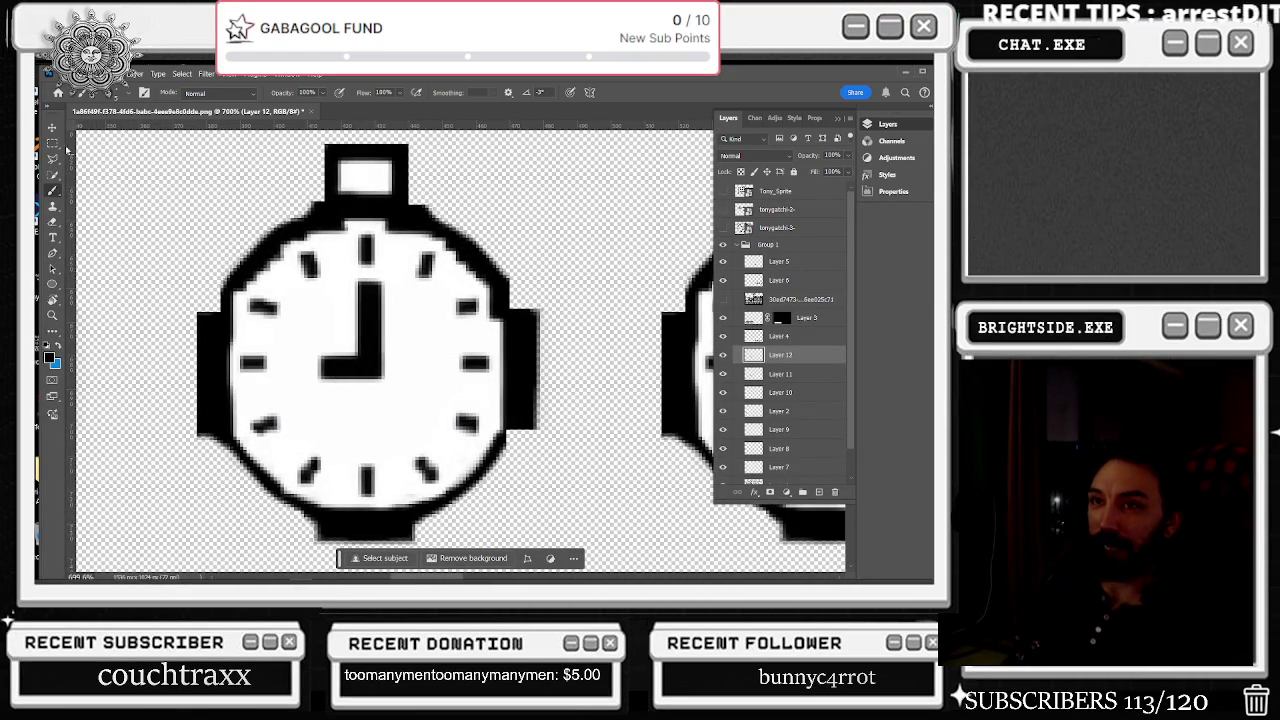
- Select the third stopwatch's hour hand, paint it out in white, and deselect
key("m")
left_click_drag(398, 276, 352, 405)
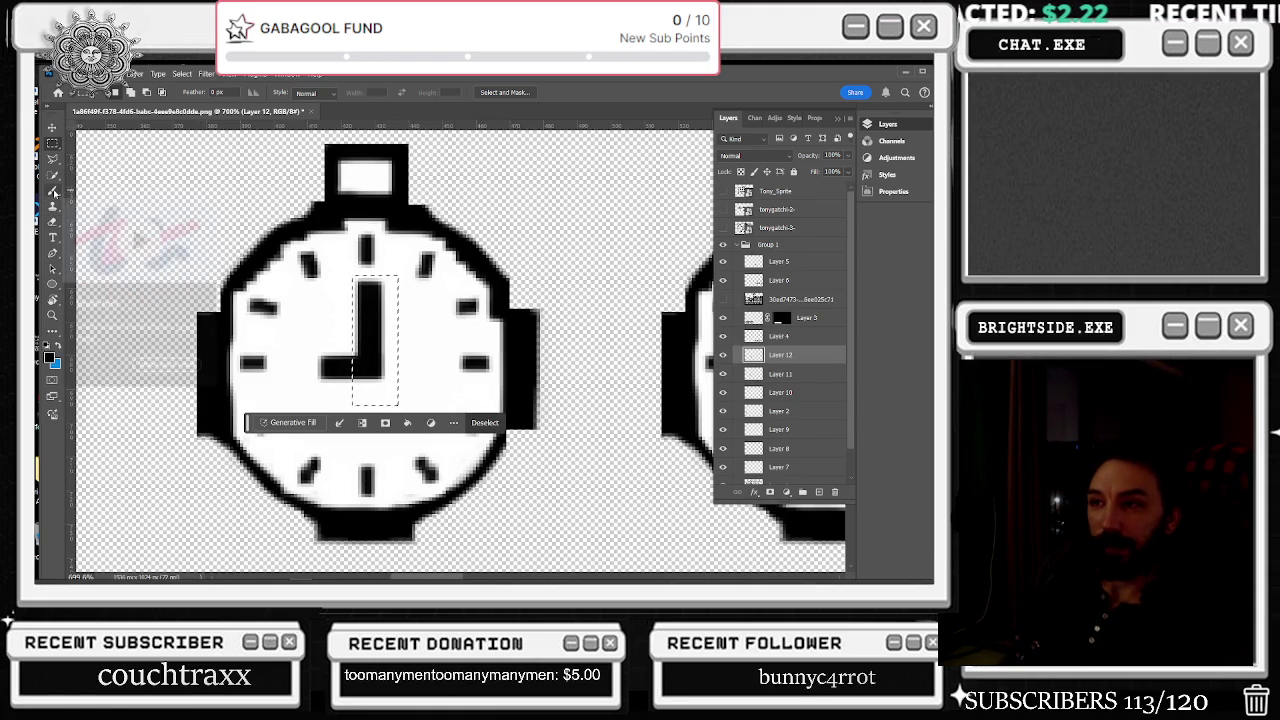
left_click(53, 191)
key("x")
mouse_move(375, 282)
left_mouse_down()
mouse_move(362, 356)
mouse_move(362, 318)
left_mouse_up()
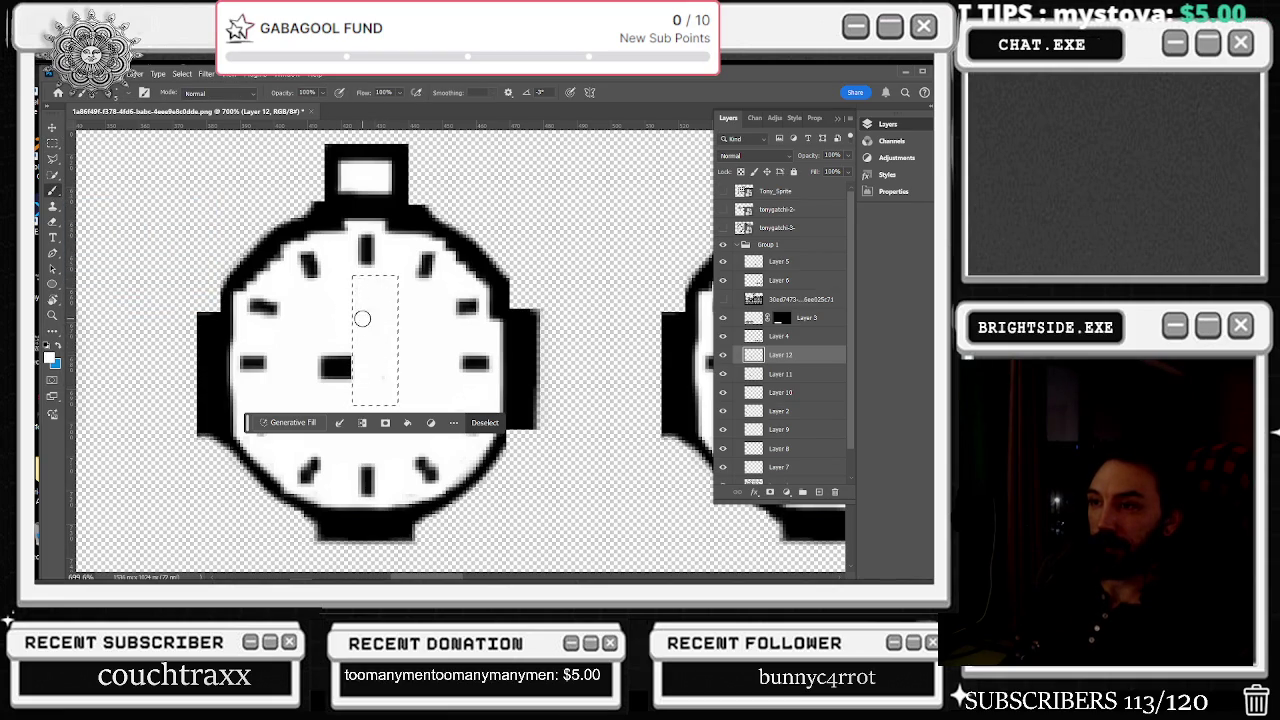
left_click(53, 143)
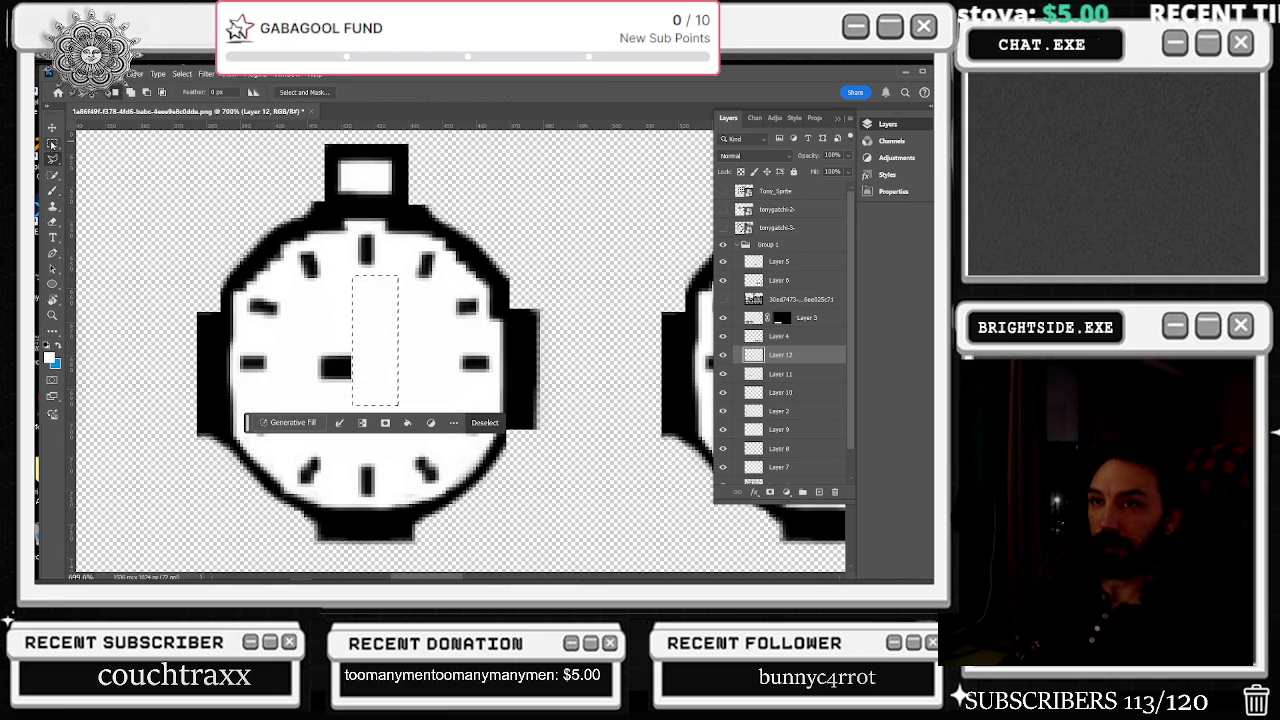
left_click(400, 363)
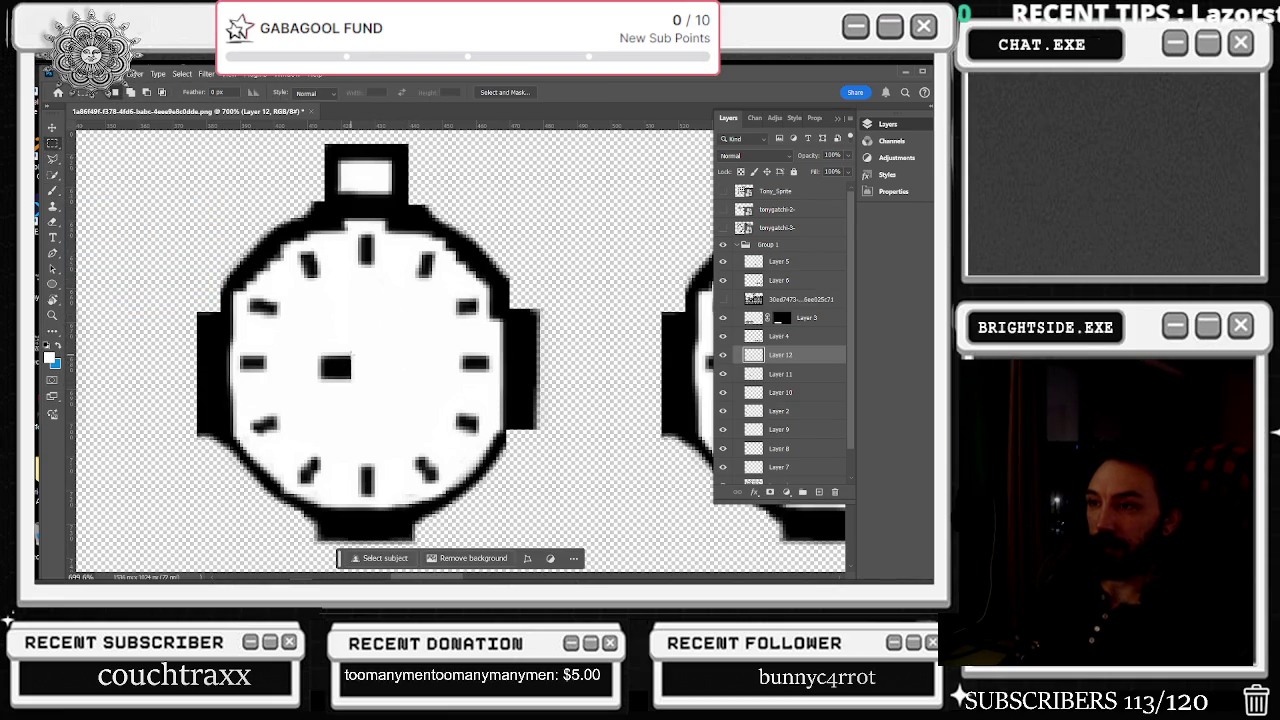
- Fill a strip from the centre toward three in black, then select a strip left of it
left_click_drag(350, 354, 445, 380)
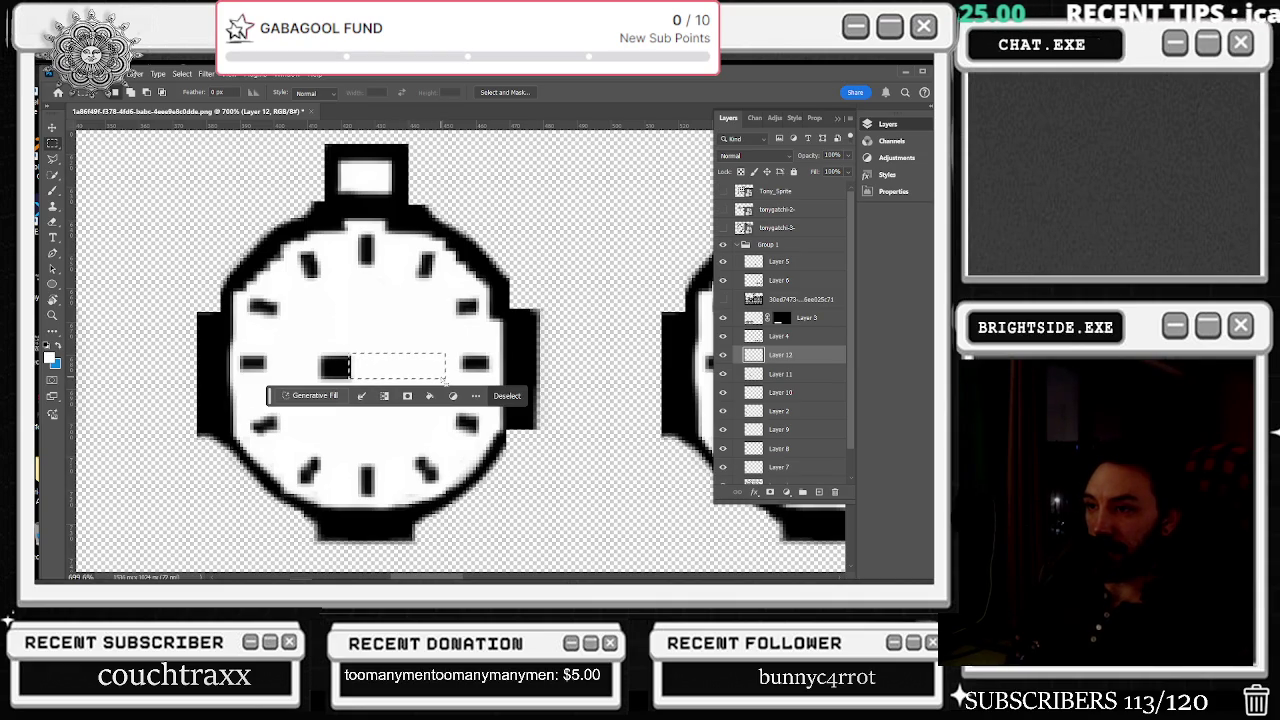
left_click(52, 190)
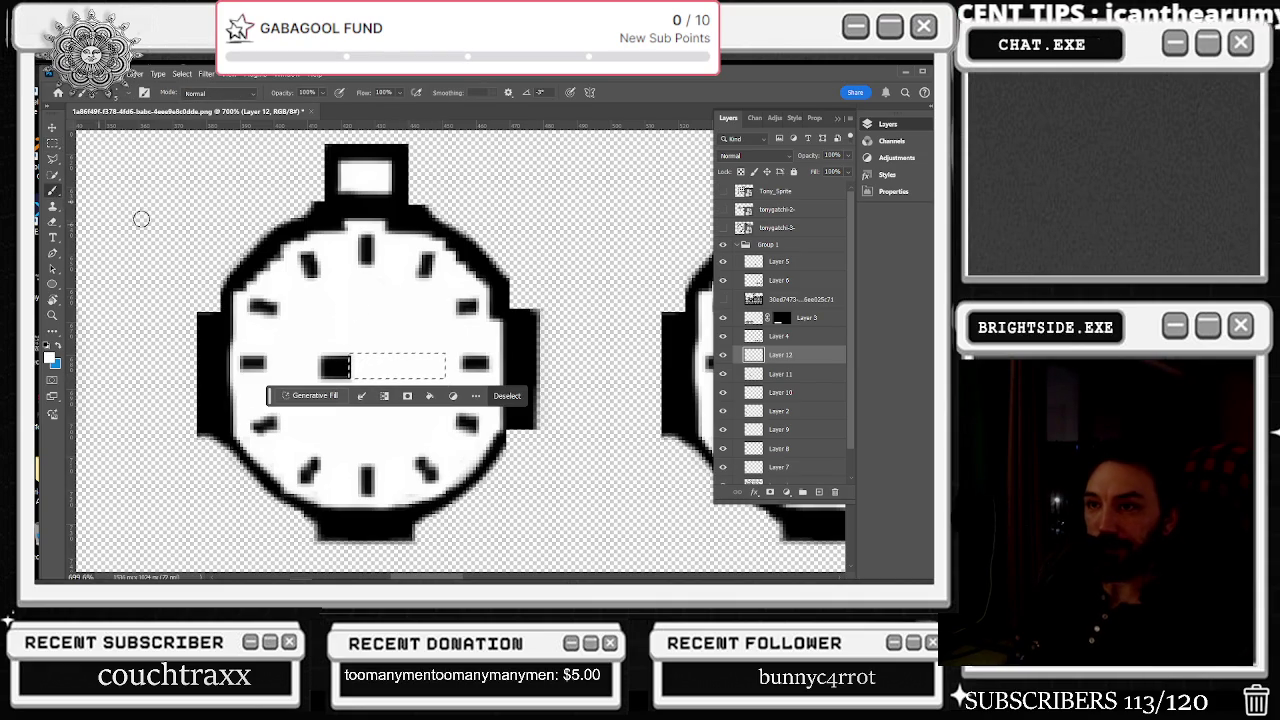
mouse_move(380, 364)
left_mouse_down()
mouse_move(443, 362)
mouse_move(428, 370)
left_mouse_up()
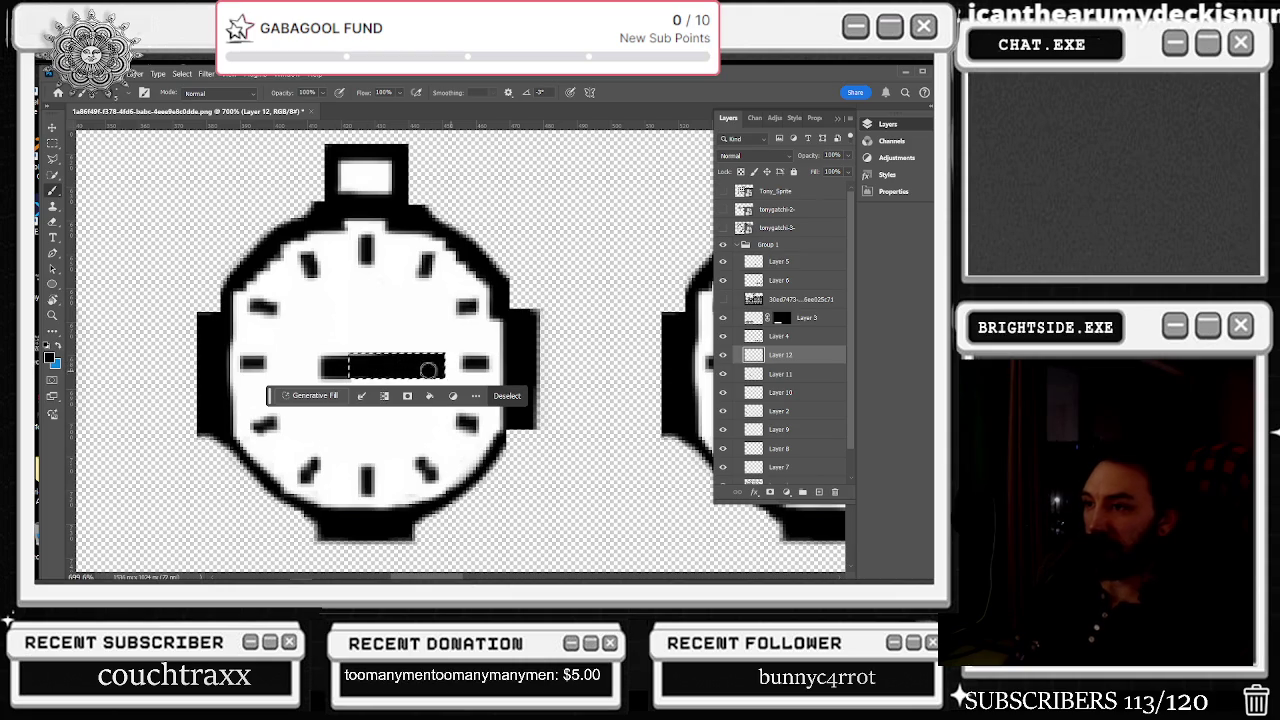
key("m")
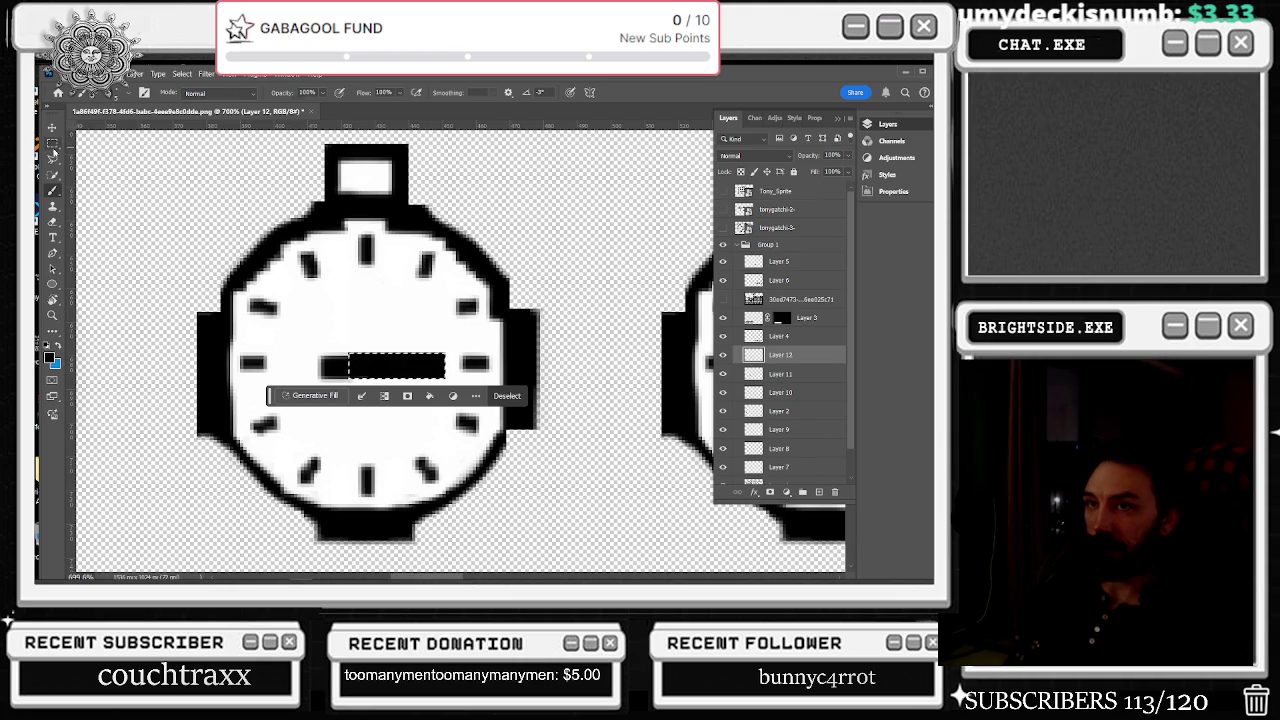
left_click_drag(319, 353, 372, 377)
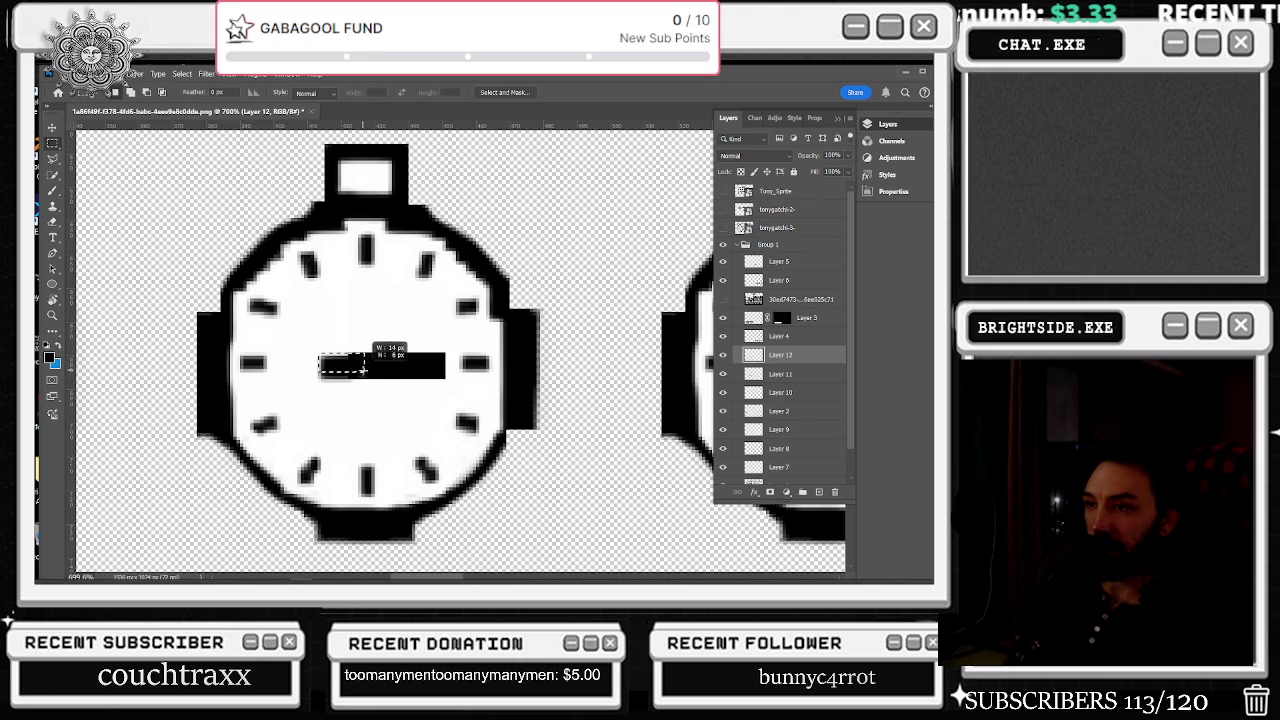
left_click(53, 190)
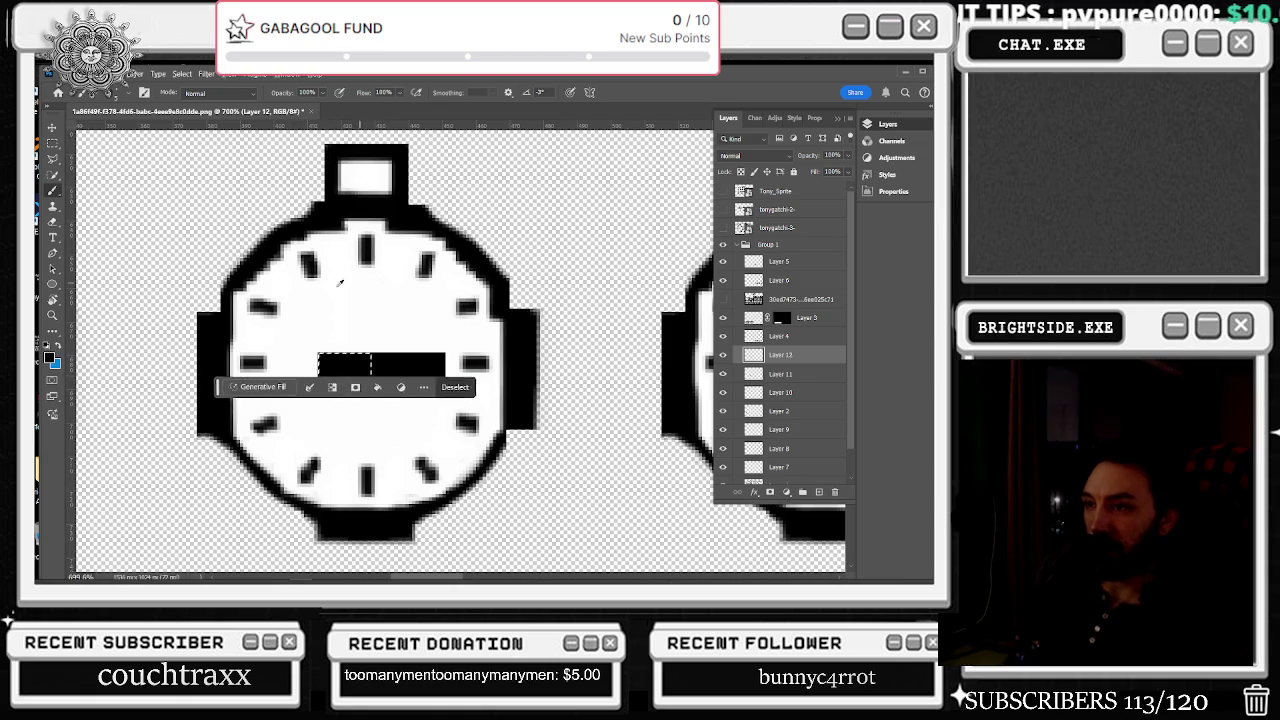
scroll(296, 300, "down", 3)
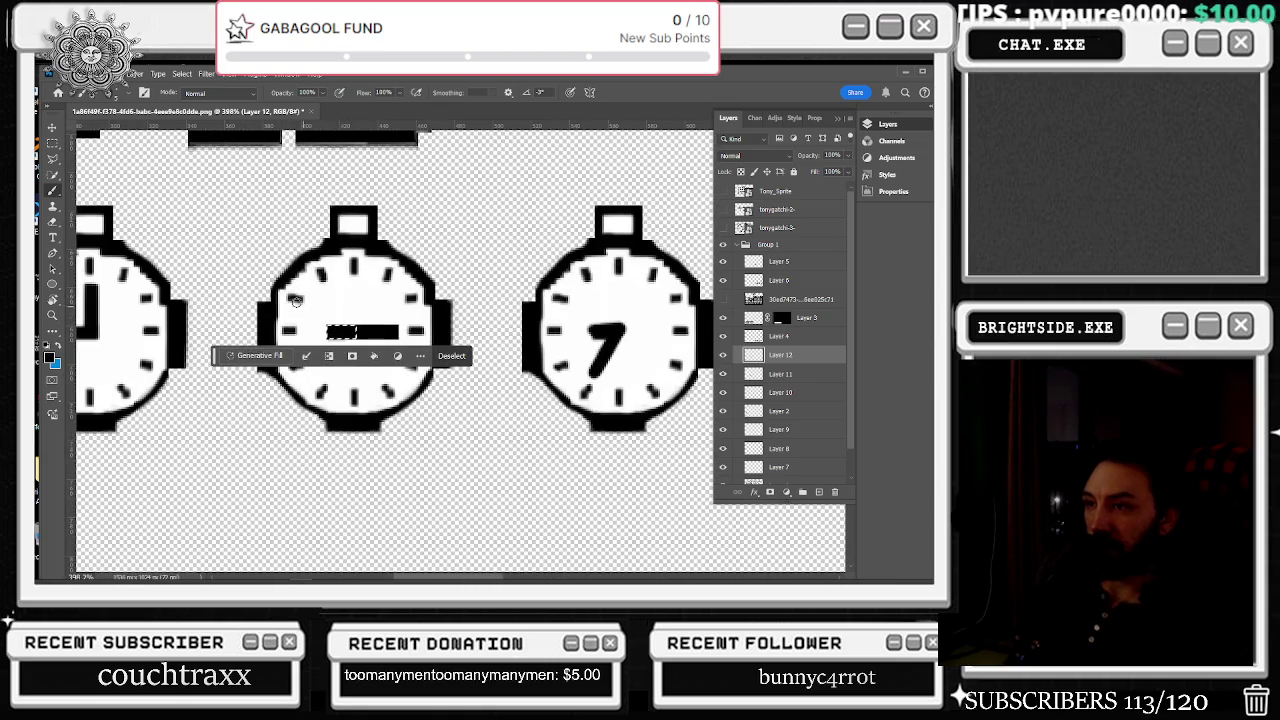
left_click(53, 143)
left_click(368, 248)
scroll(330, 235, "down", 3)
scroll(330, 235, "down", 1)
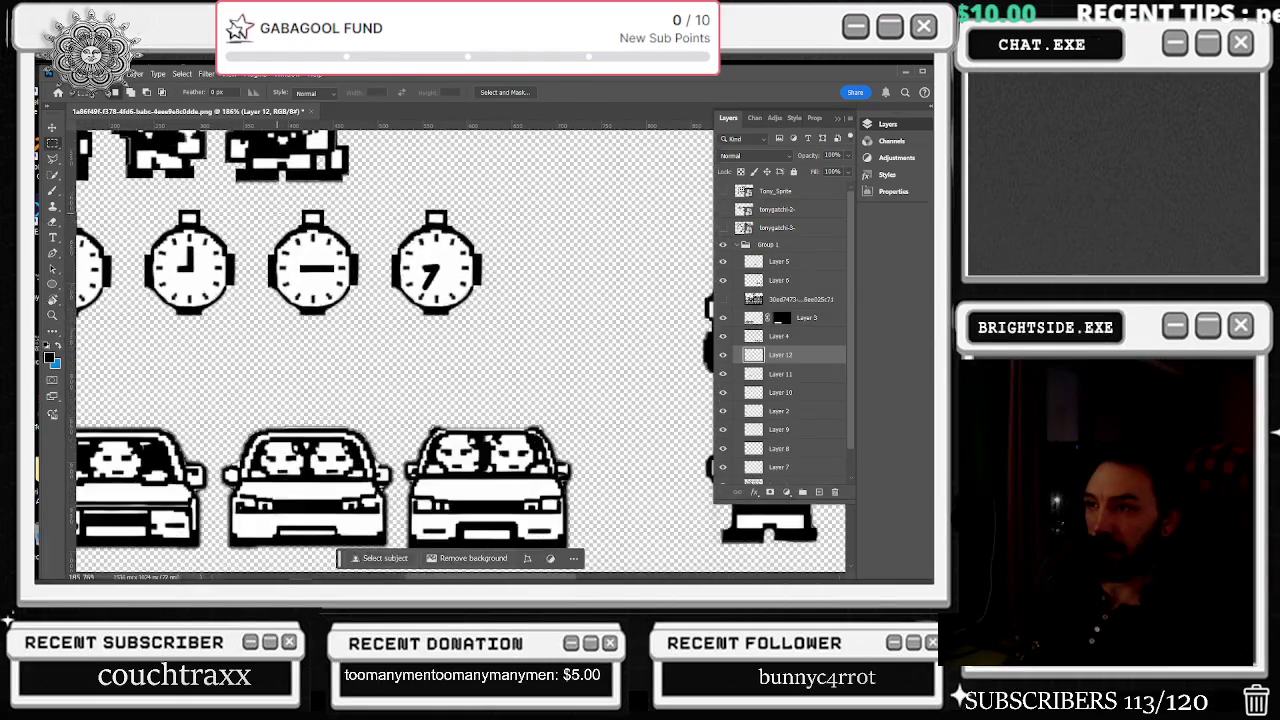
scroll(174, 221, "up", 2)
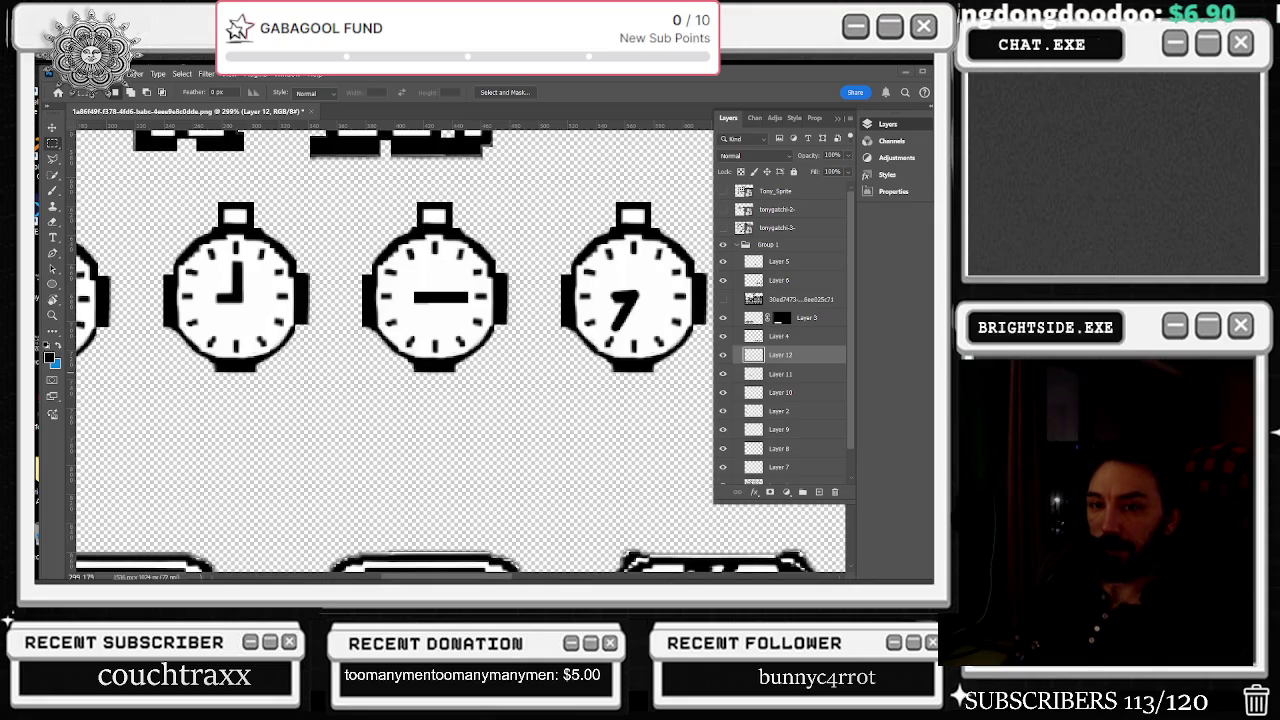
key("alt+Tab")
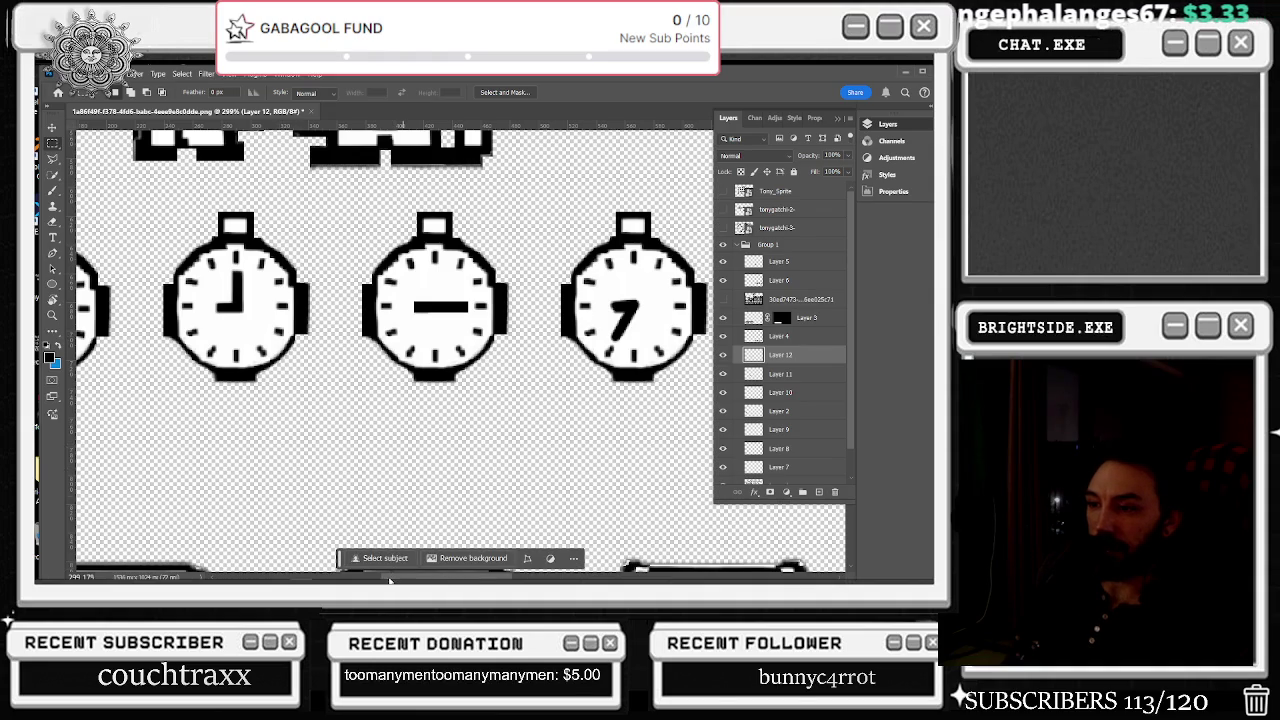
scroll(395, 350, "left", 5)
- Identify Layer 10 as the middle stopwatch's layer and make it the active layer
scroll(372, 330, "up", 2)
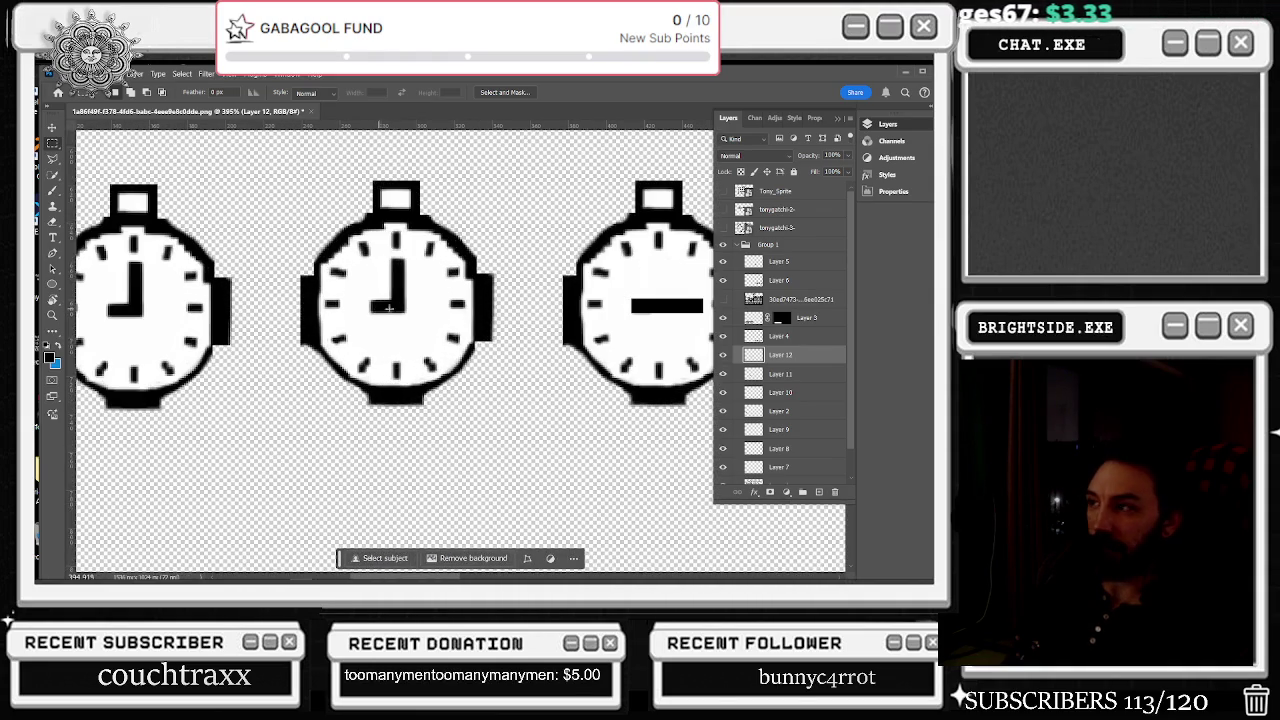
left_click(724, 374)
left_click(724, 374)
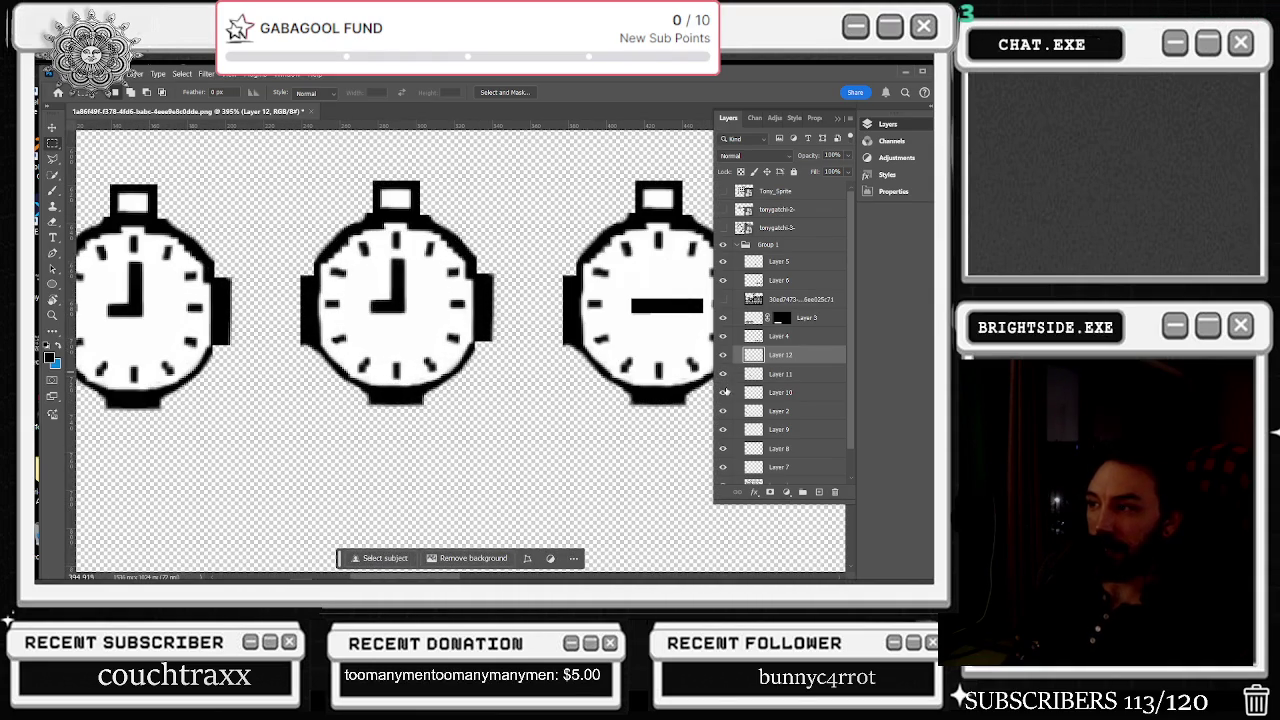
left_click(724, 392)
left_click(724, 392)
left_click(785, 392)
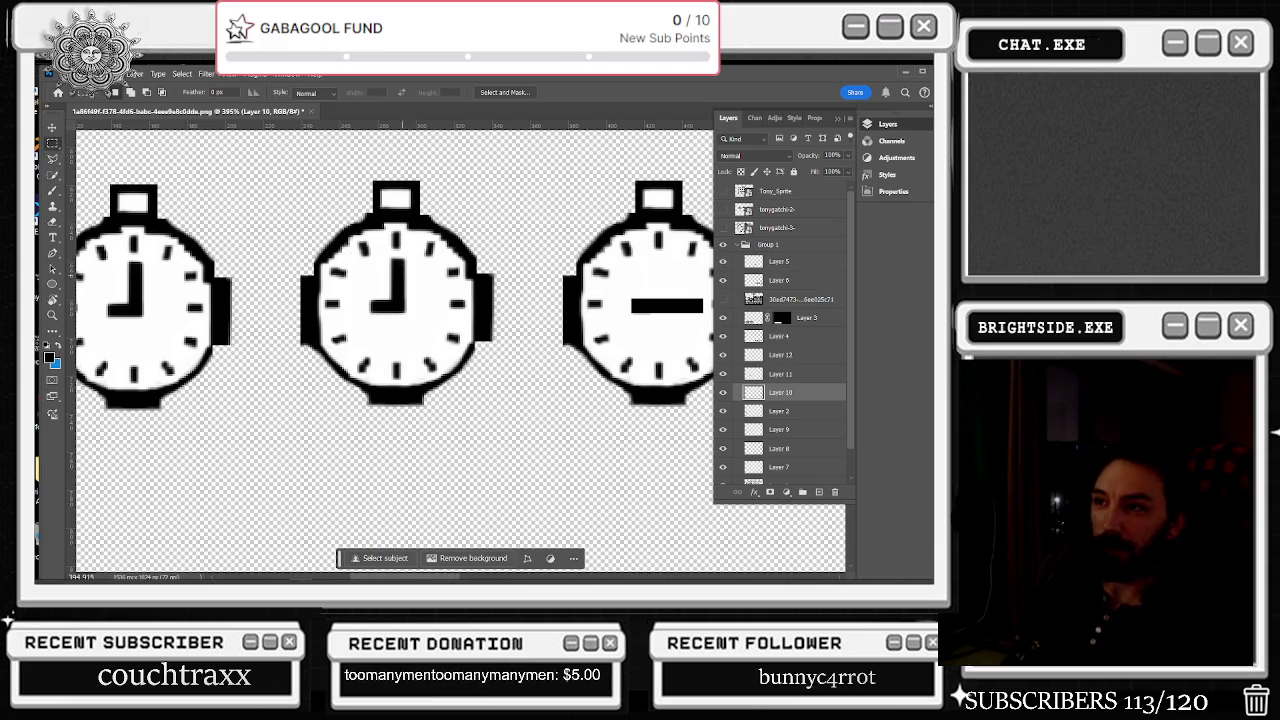
- Paint out the middle stopwatch's old hour hand in white after undoing a trial rotation
left_click_drag(414, 256, 389, 325)
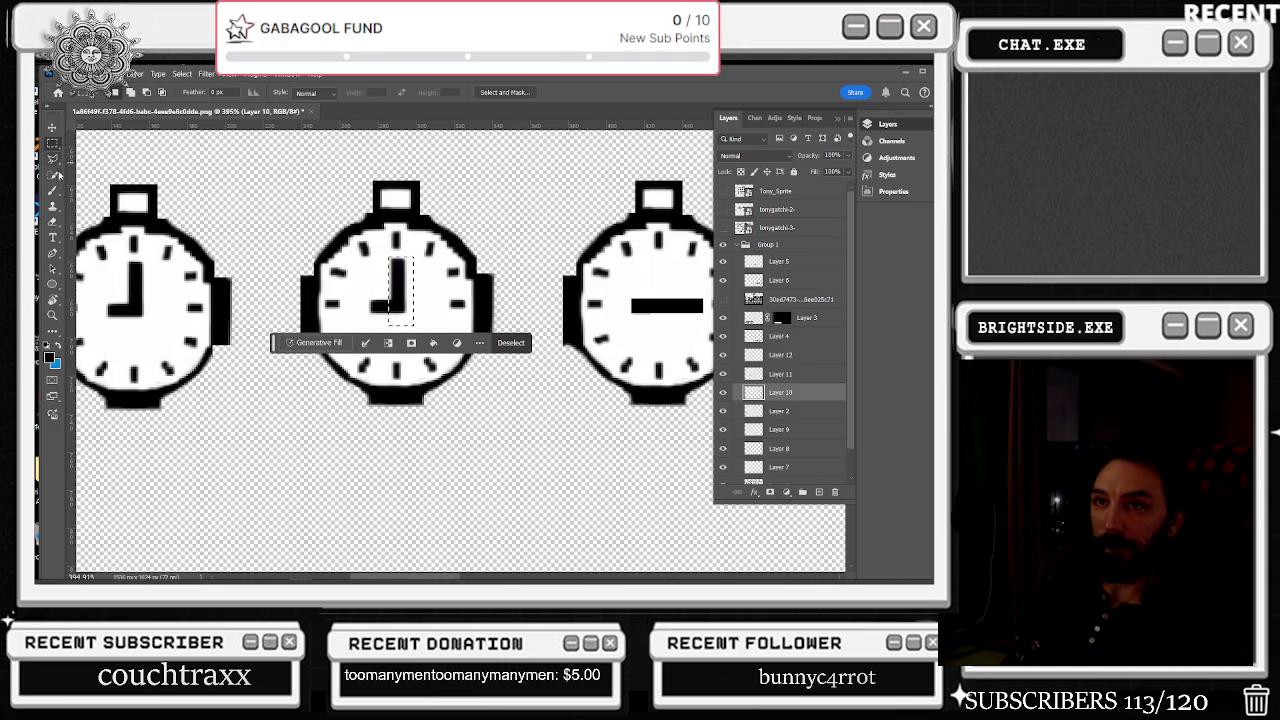
key("v")
key("ctrl+t")
left_click_drag(420, 248, 437, 285)
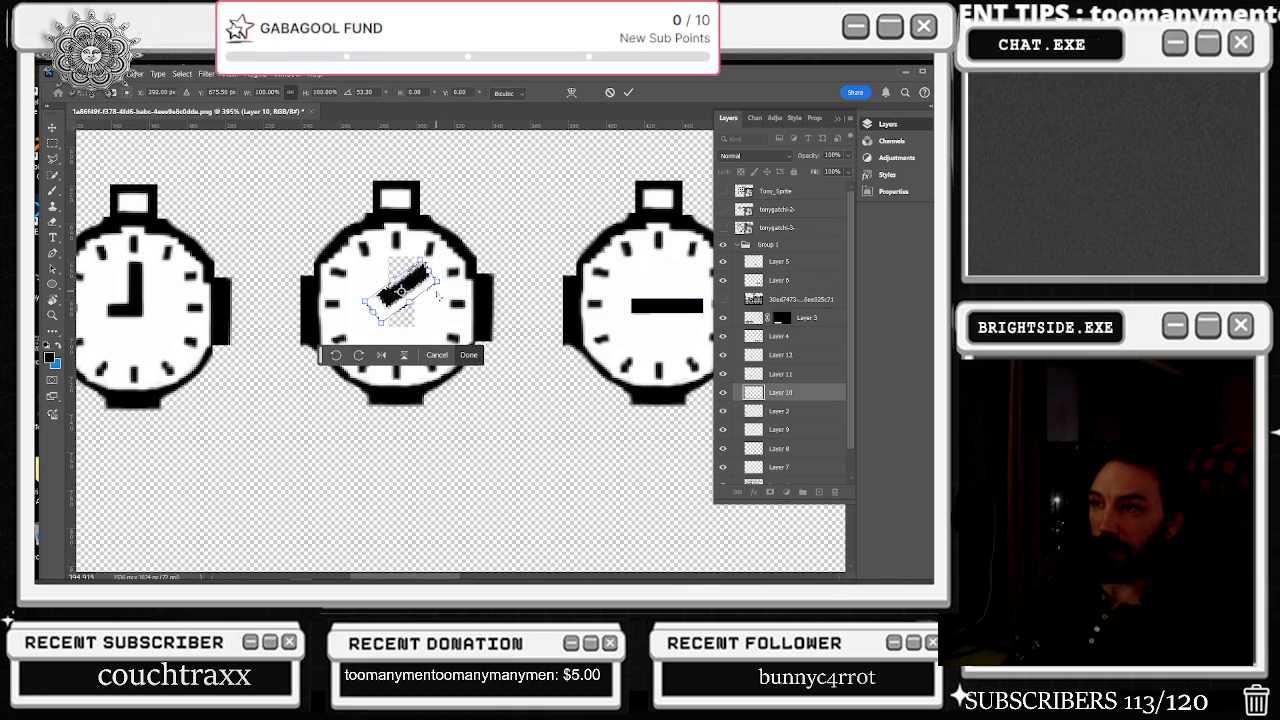
key("ctrl+z")
scroll(414, 290, "up", 4)
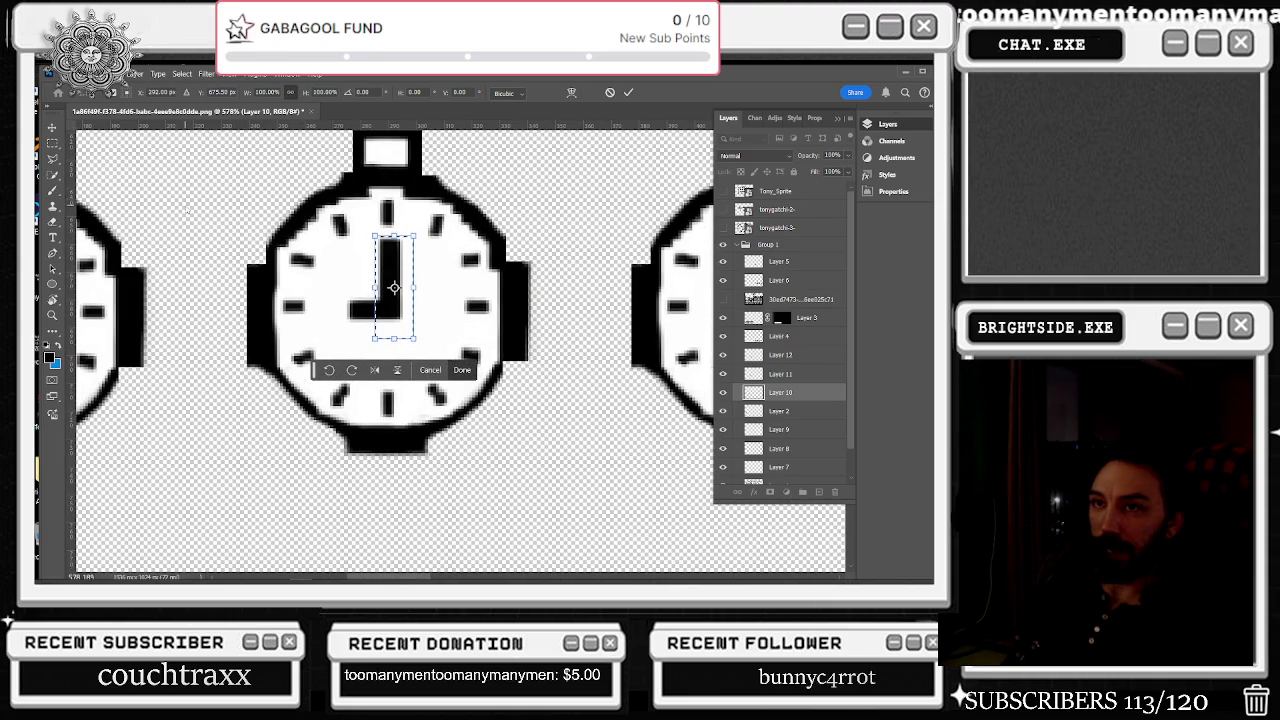
left_click(52, 190)
key("x")
mouse_move(390, 245)
left_mouse_down()
mouse_move(390, 290)
mouse_move(390, 258)
left_mouse_up()
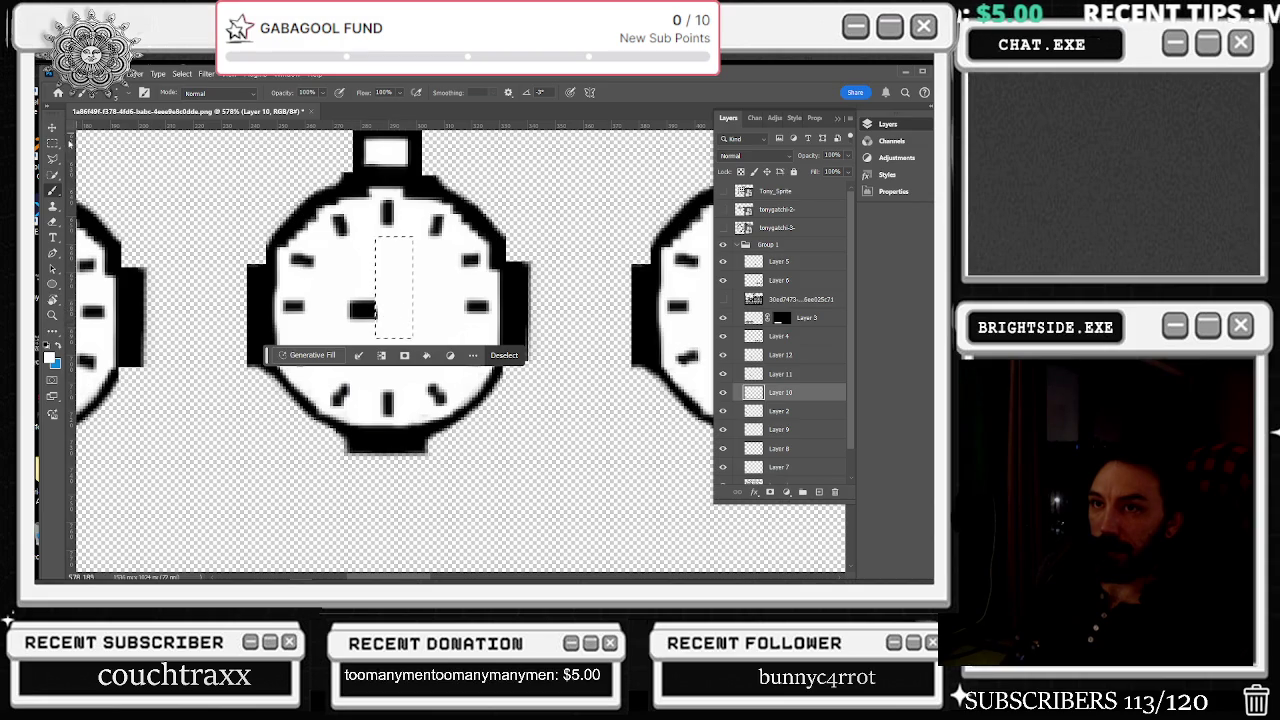
- Clear the middle stopwatch's centre area by selecting and painting it, then deselect
key("m")
left_click_drag(320, 244, 328, 250)
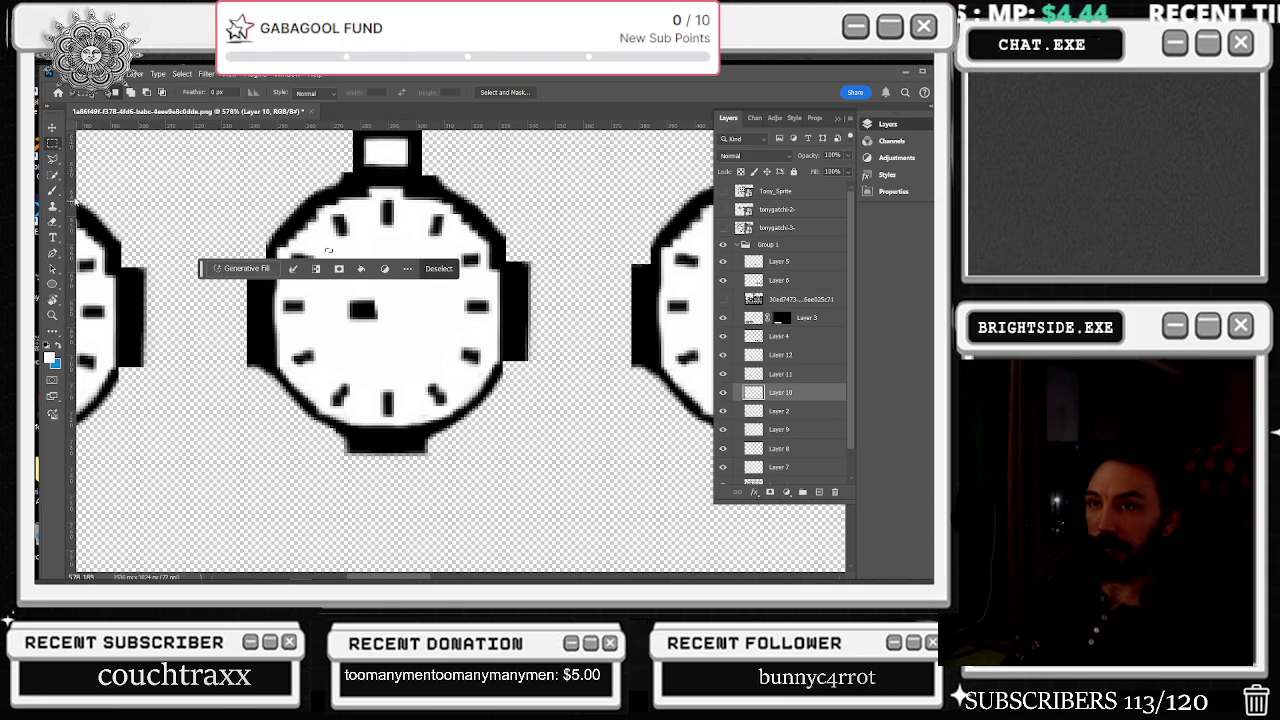
left_click(52, 190)
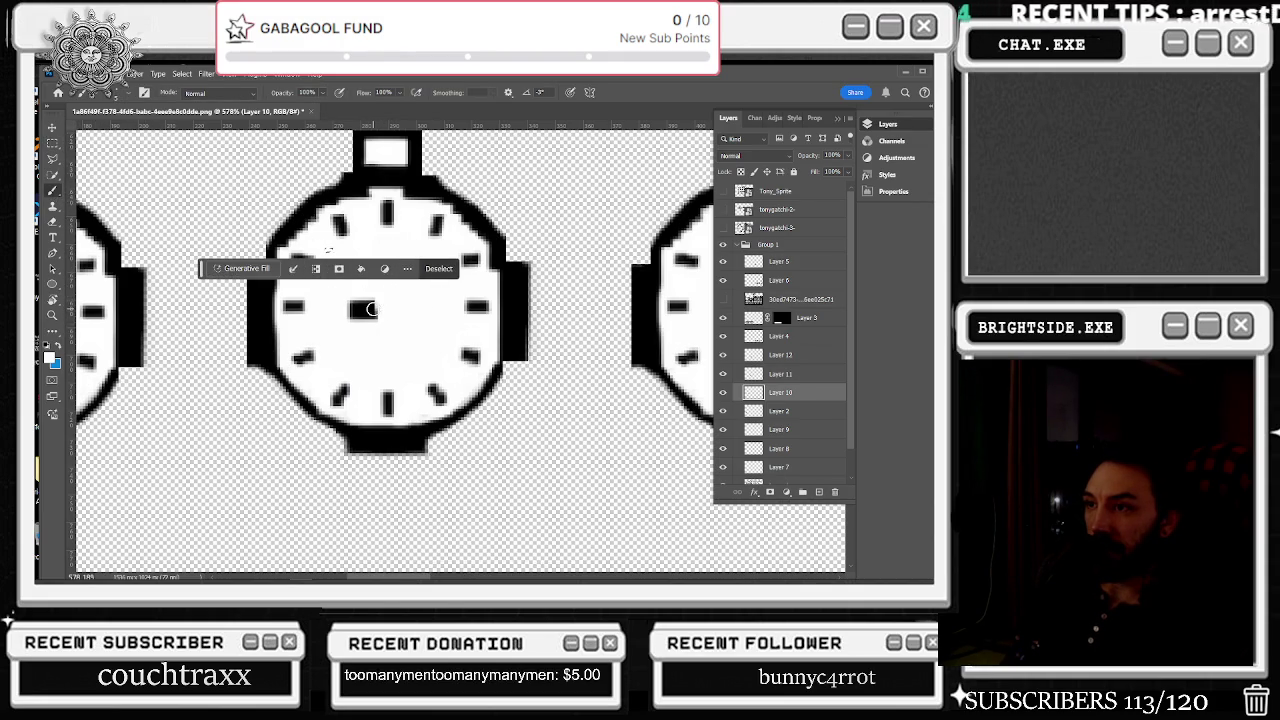
scroll(463, 304, "down", 2)
scroll(463, 304, "down", 2)
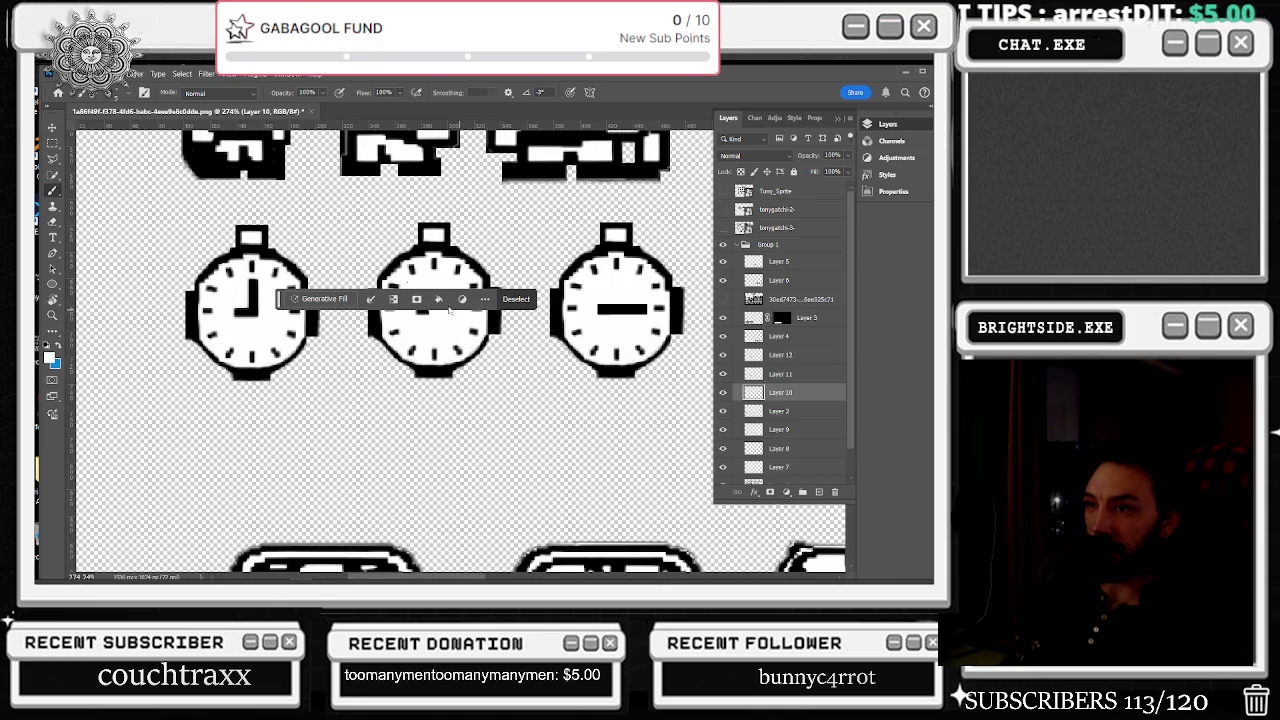
scroll(449, 311, "down", 1)
scroll(550, 338, "down", 1)
scroll(692, 325, "down", 2)
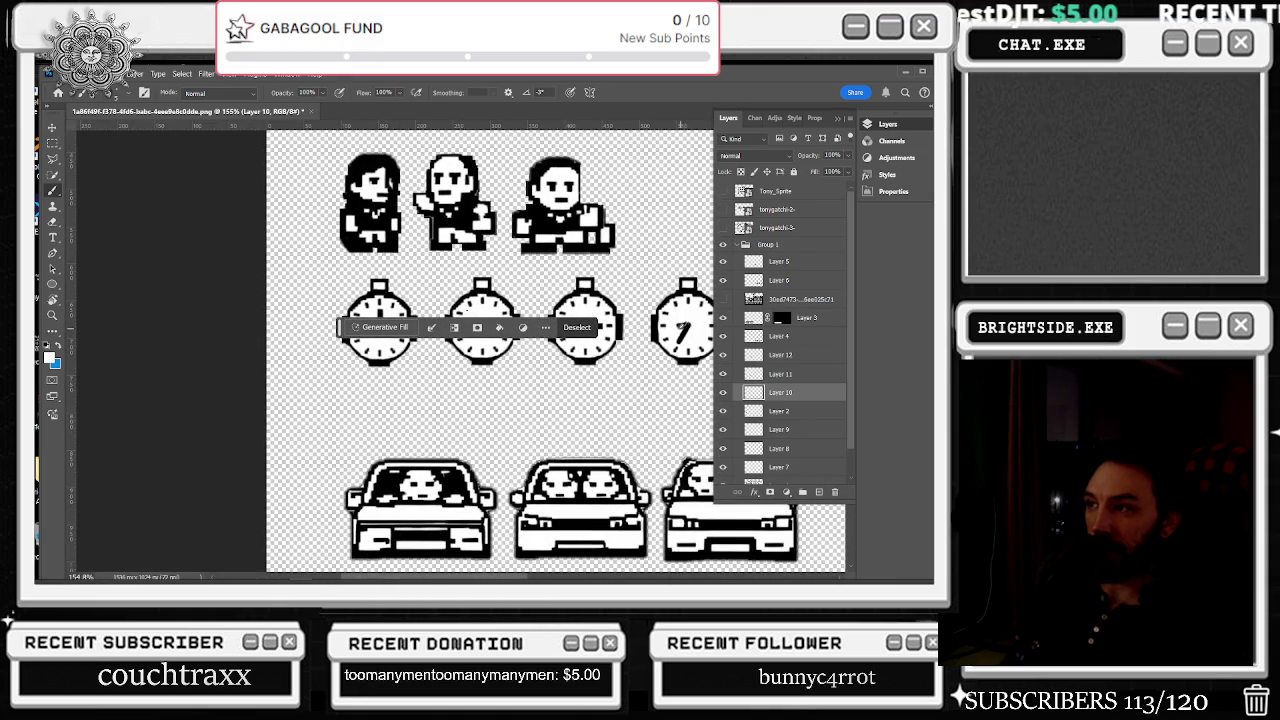
scroll(460, 328, "up", 2)
scroll(470, 300, "up", 1)
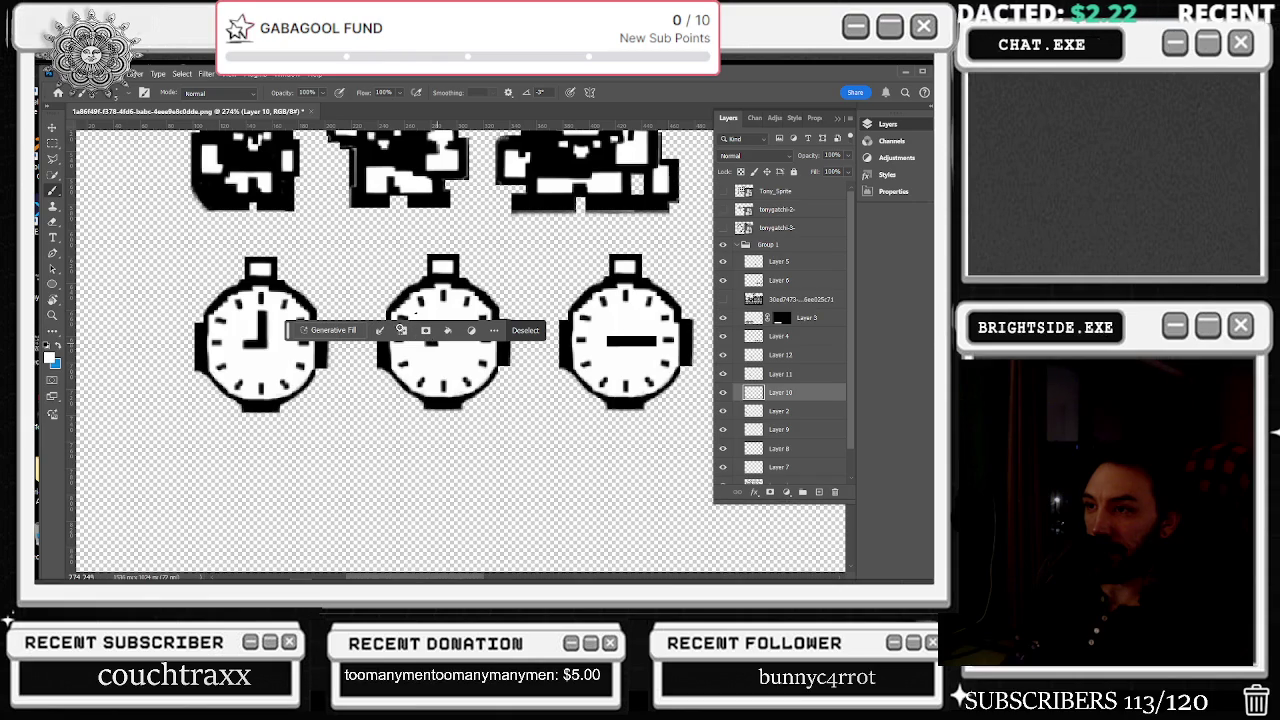
left_click_drag(291, 330, 235, 451)
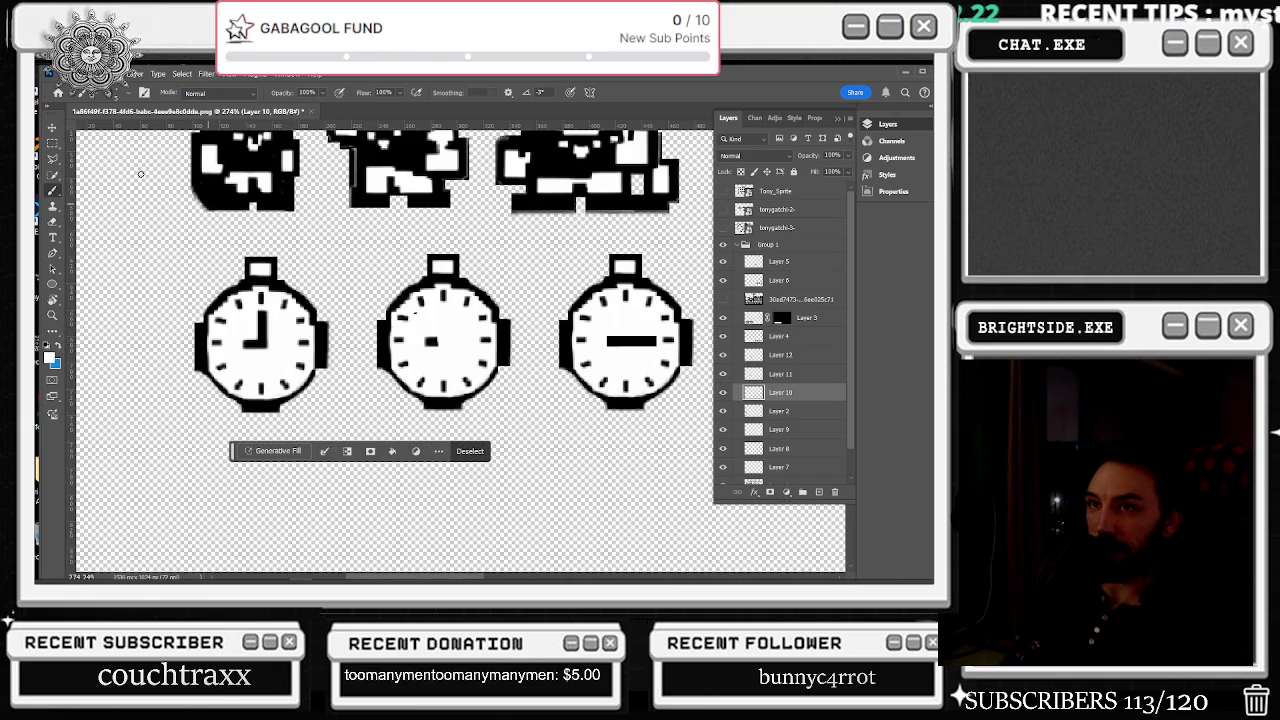
key("ctrl+d")
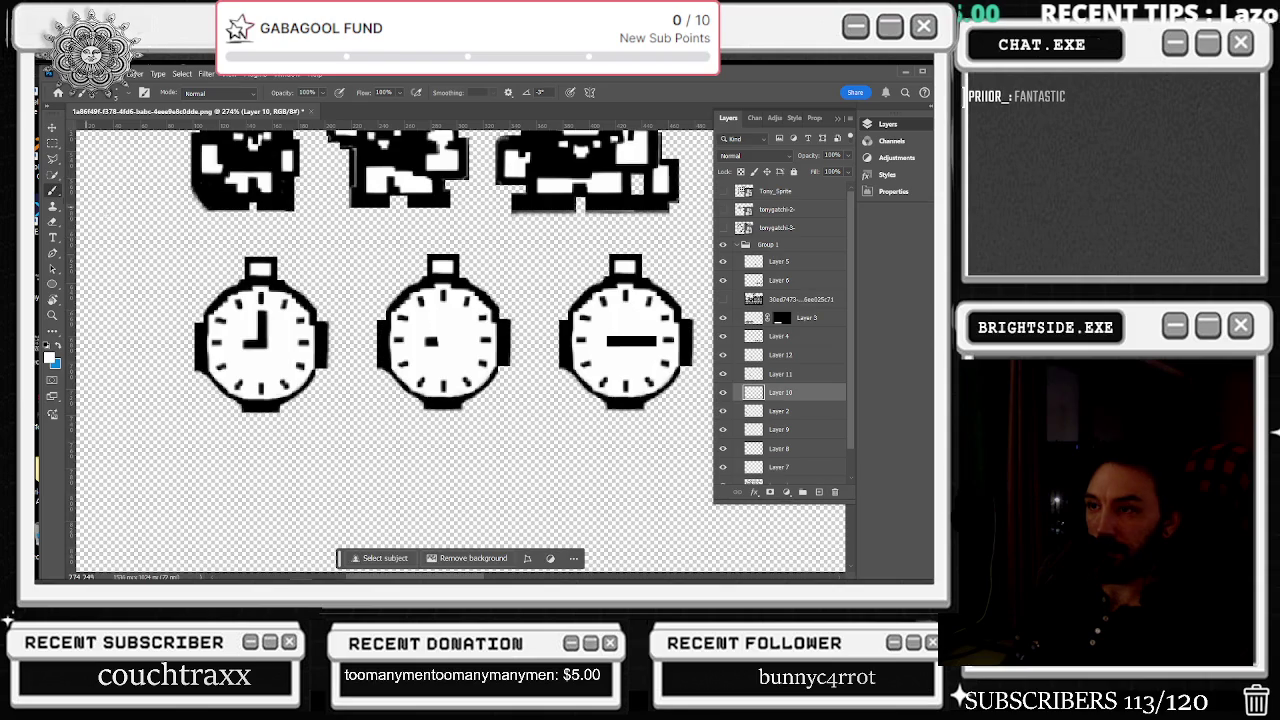
- Paint a hand from the clock centre toward the upper left
scroll(440, 335, "up", 3)
mouse_move(399, 336)
left_mouse_down()
mouse_move(360, 302)
mouse_move(415, 338)
mouse_move(356, 297)
mouse_move(416, 328)
mouse_move(360, 338)
mouse_move(428, 336)
mouse_move(350, 293)
mouse_move(426, 330)
left_mouse_up()
scroll(454, 315, "down", 5)
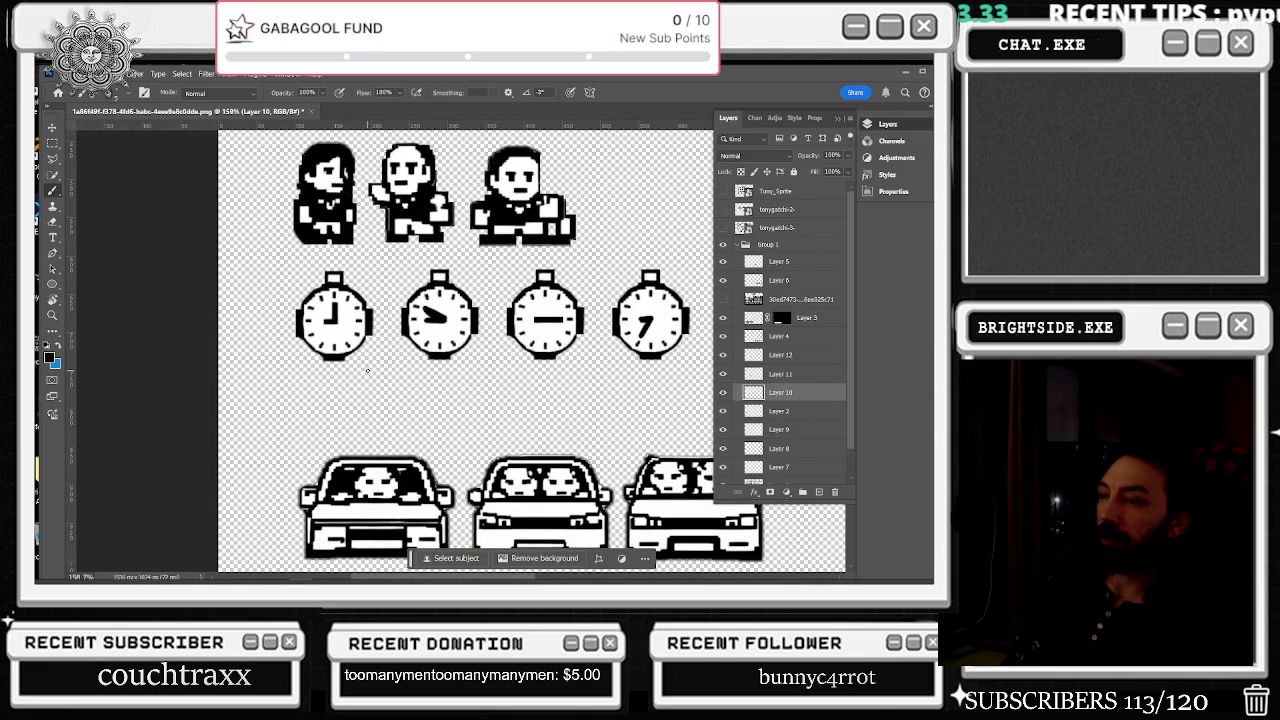
scroll(372, 377, "down", 2)
scroll(375, 378, "down", 2)
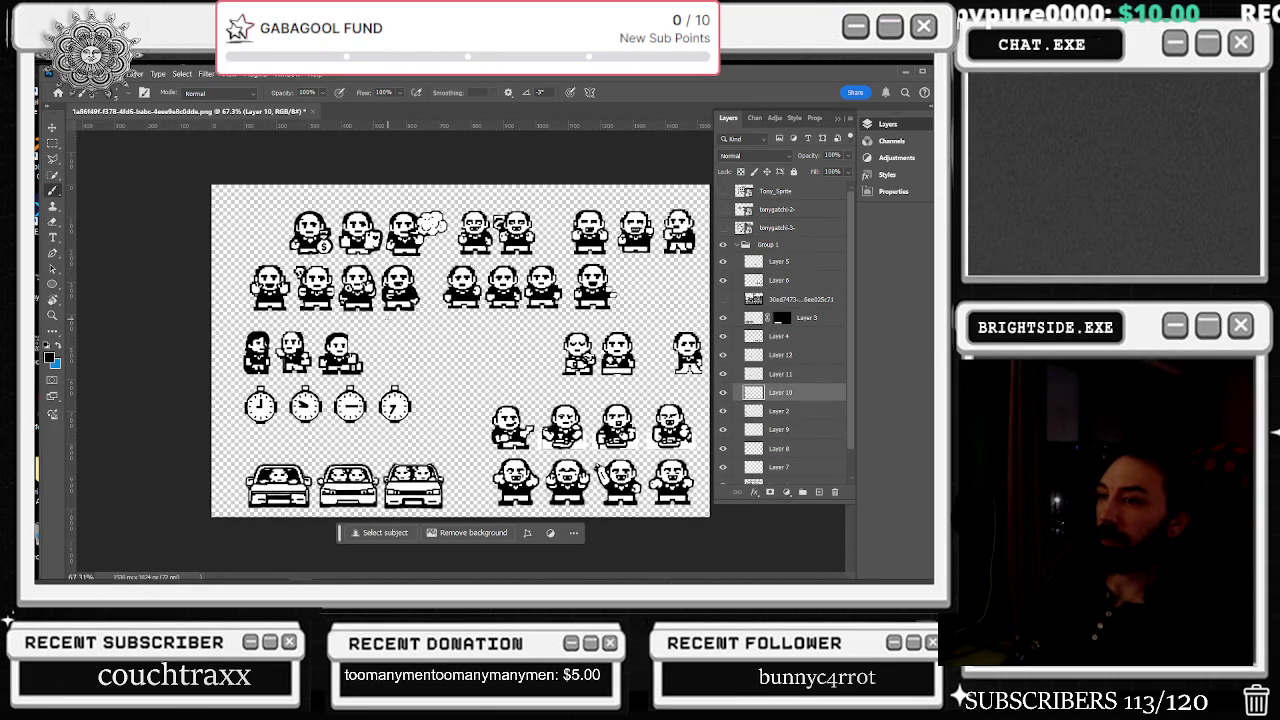
scroll(335, 398, "up", 3)
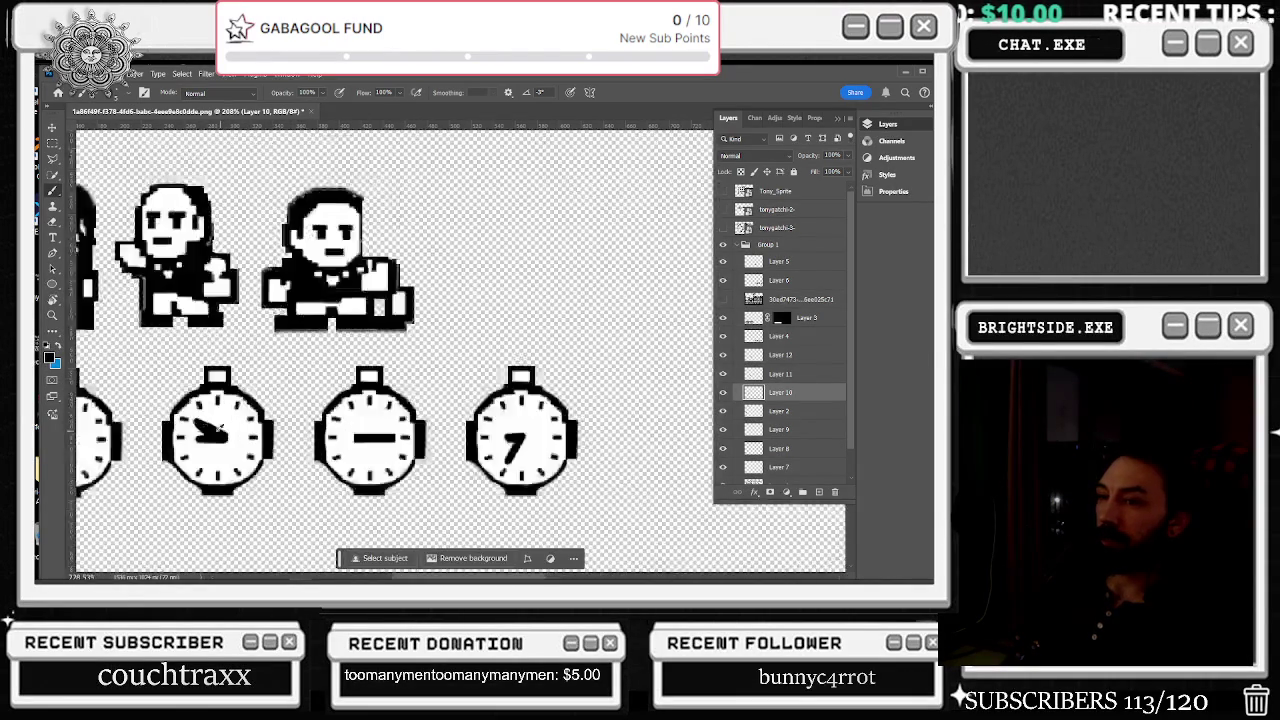
scroll(335, 398, "up", 1)
scroll(204, 422, "down", 3)
scroll(229, 407, "up", 1)
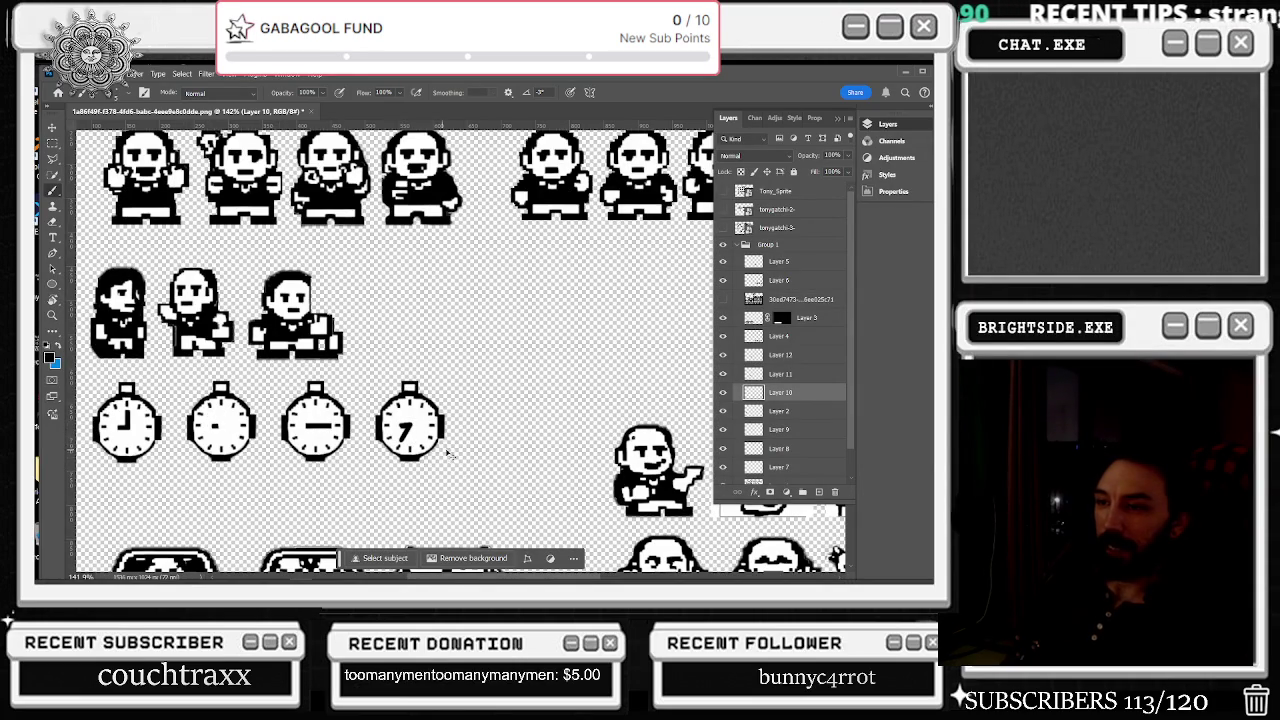
scroll(235, 397, "up", 5)
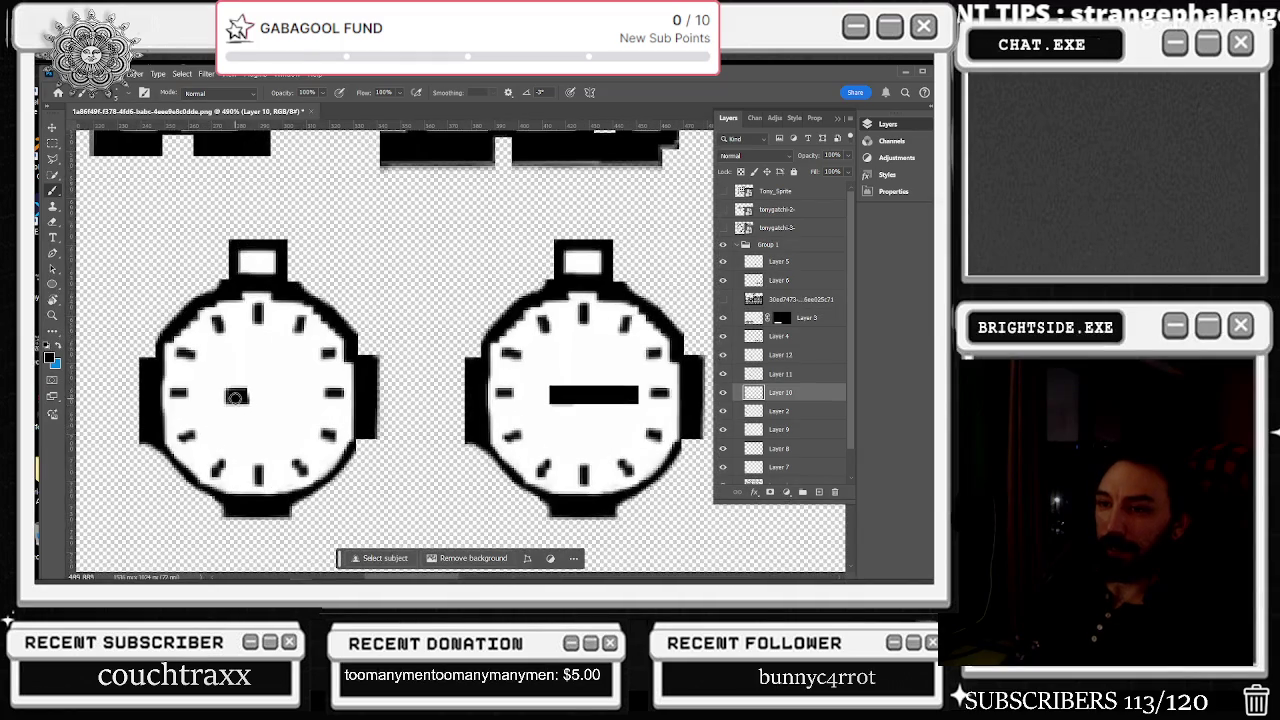
- Paint a short hand pointing left from the clock centre, then hide Layer 10 to check it
mouse_move(256, 396)
left_mouse_down()
mouse_move(205, 396)
mouse_move(241, 399)
left_mouse_up()
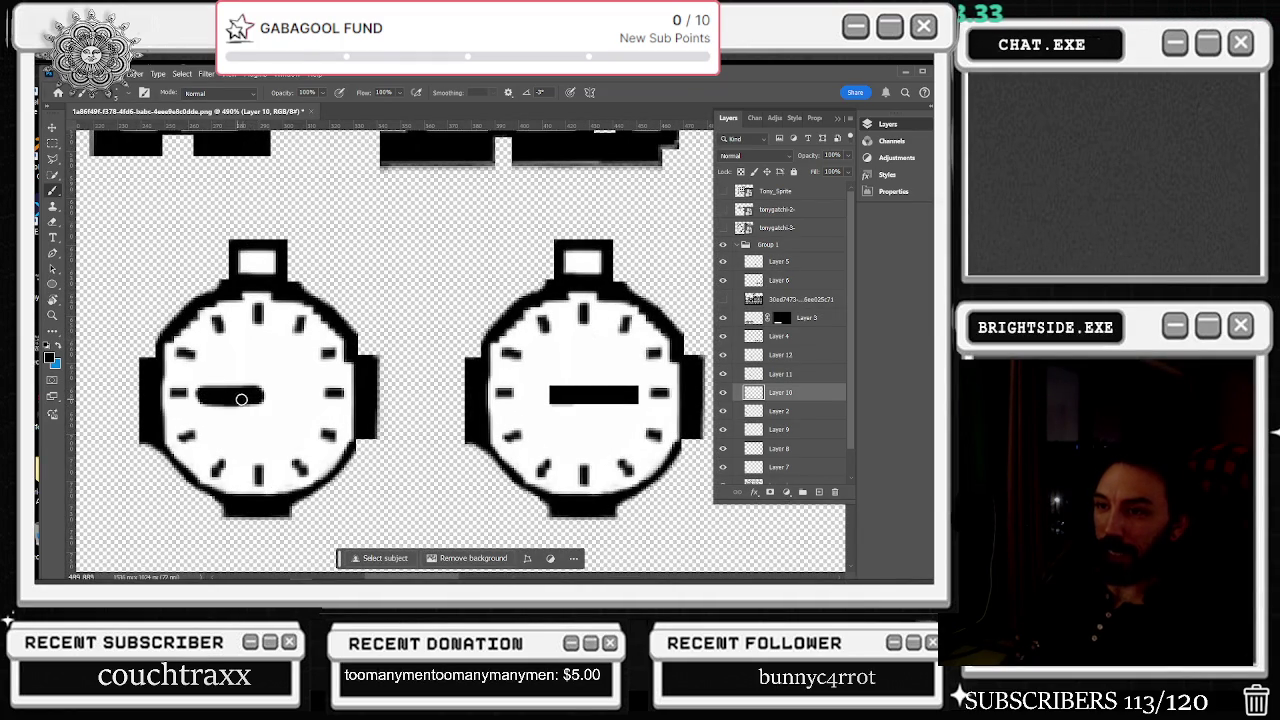
scroll(540, 400, "down", 1)
scroll(540, 400, "down", 1)
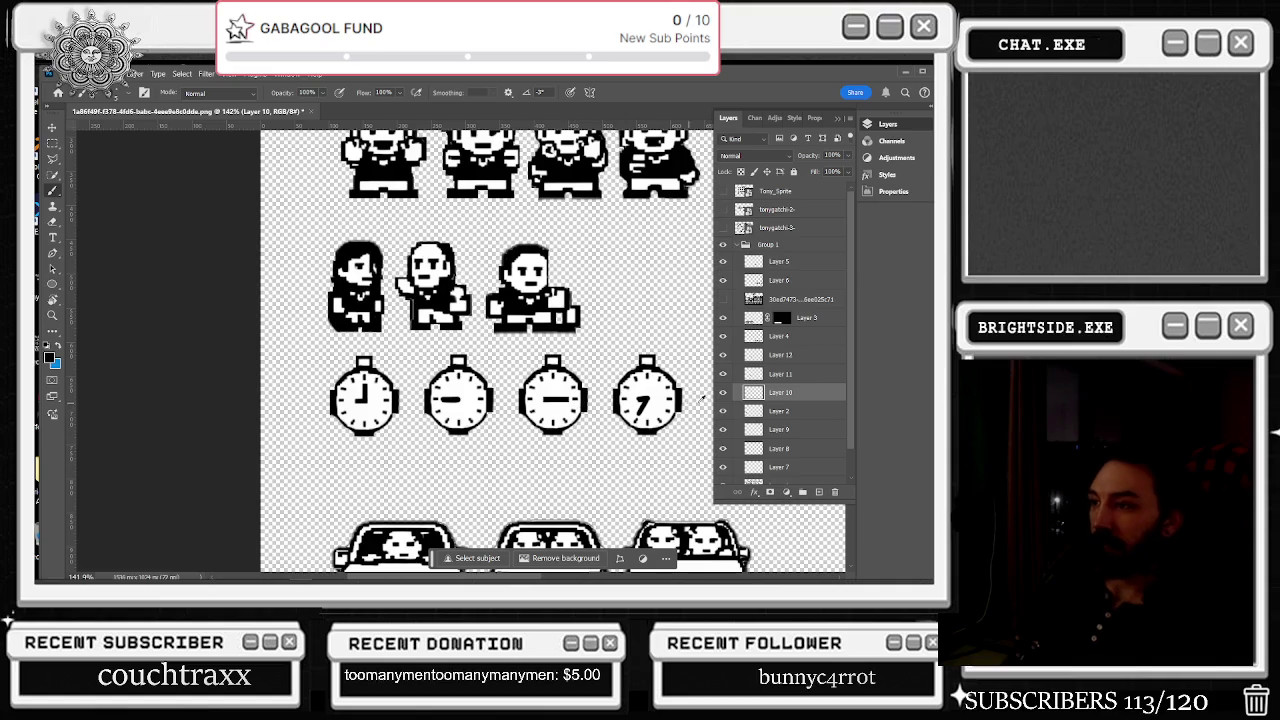
scroll(679, 400, "up", 2)
scroll(361, 387, "up", 1)
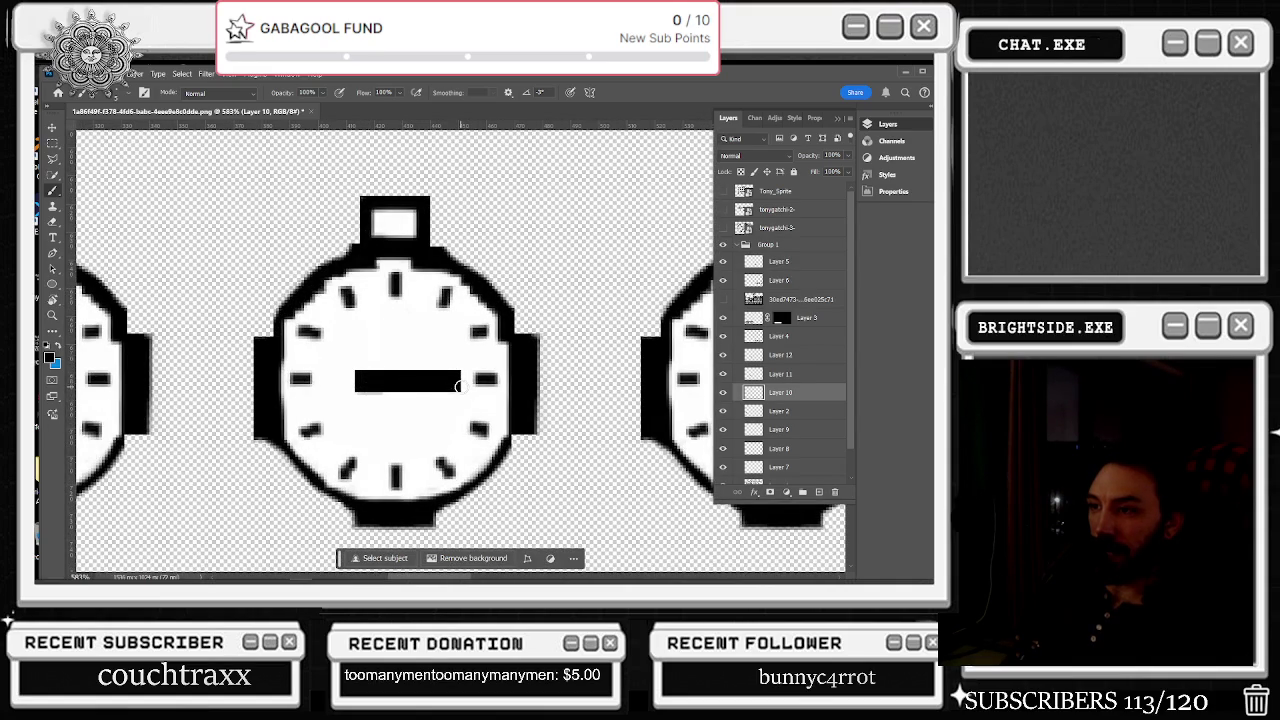
left_click(722, 393)
- On Layer 11, extend the third stopwatch's horizontal hand in black, keeping the cleaner bar
left_click(722, 393)
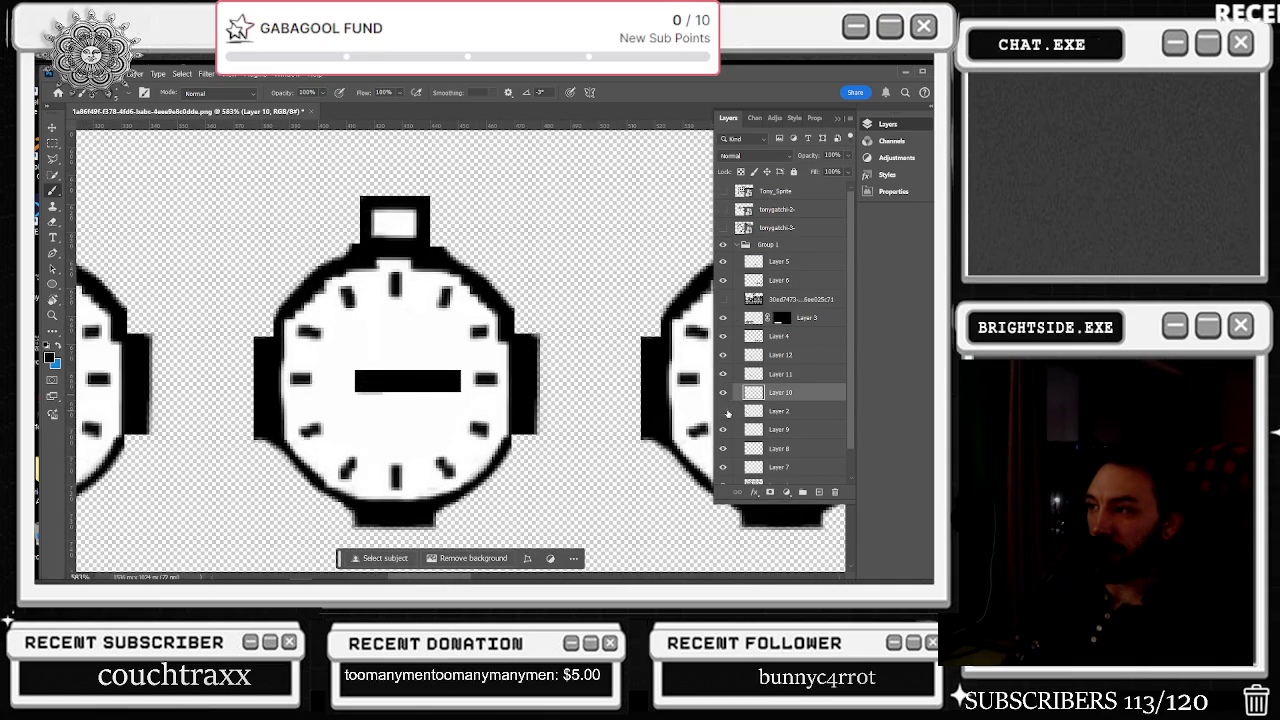
left_click(722, 374)
left_click(722, 374)
left_click(777, 375)
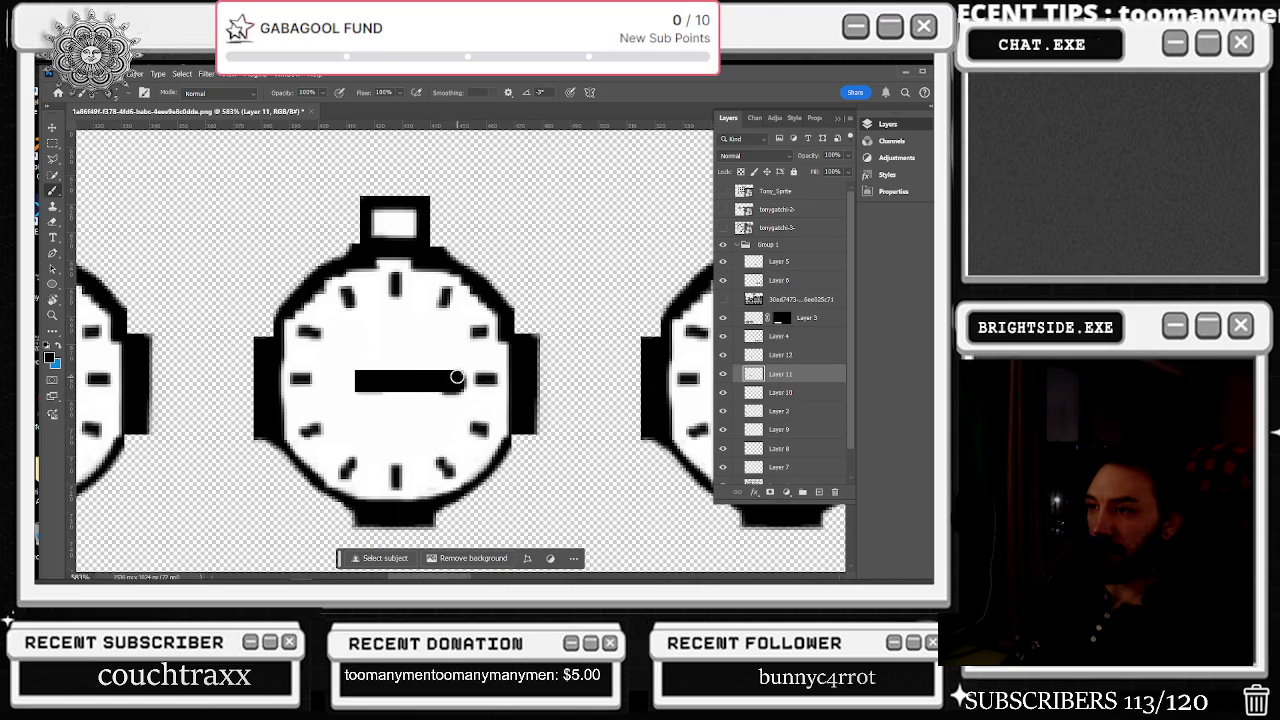
left_click_drag(456, 376, 437, 376)
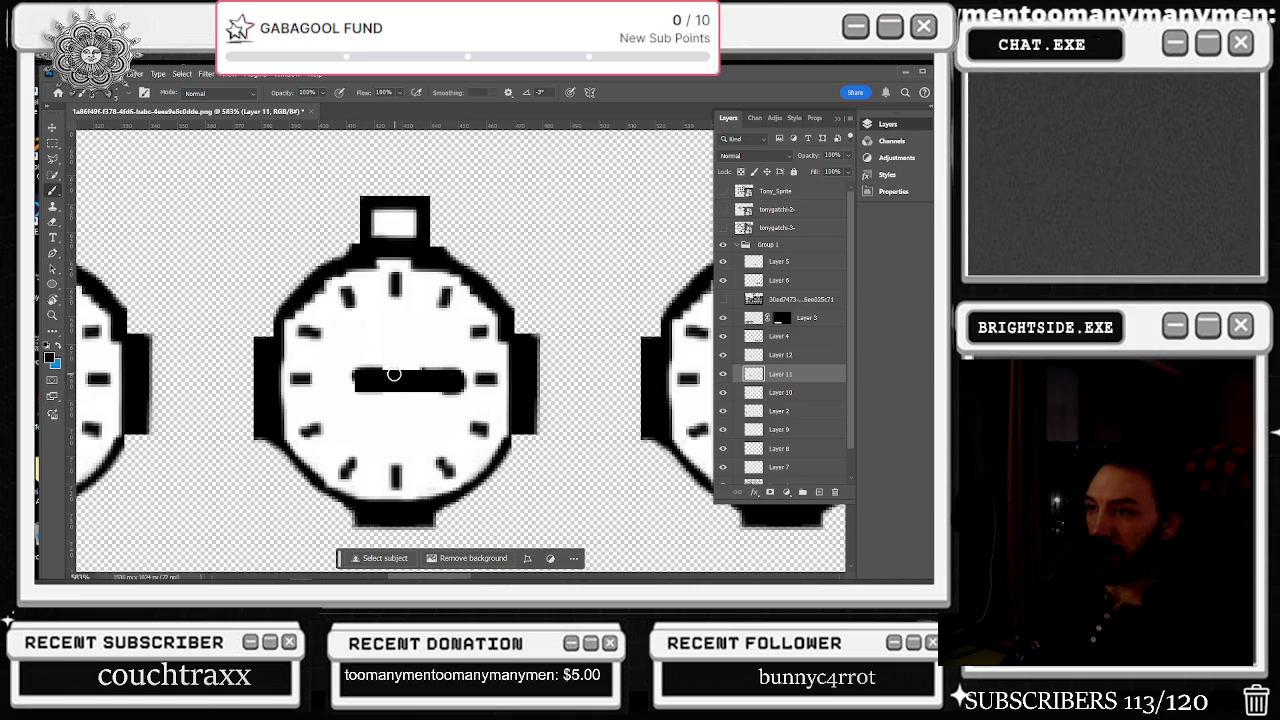
key("ctrl+z")
key("ctrl+z")
key("ctrl+shift+z")
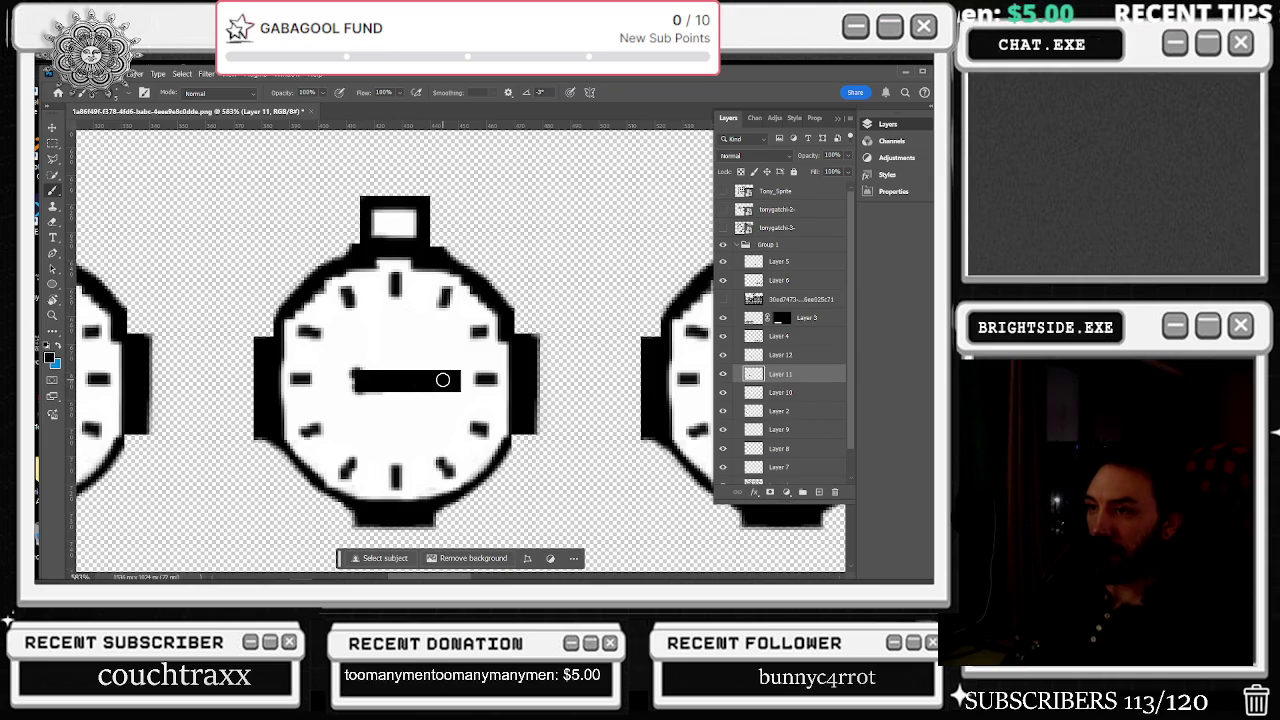
- On Layer 12, paint out the 7-shaped hand's tail in white and draw a hand down to 6
scroll(478, 372, "down", 5)
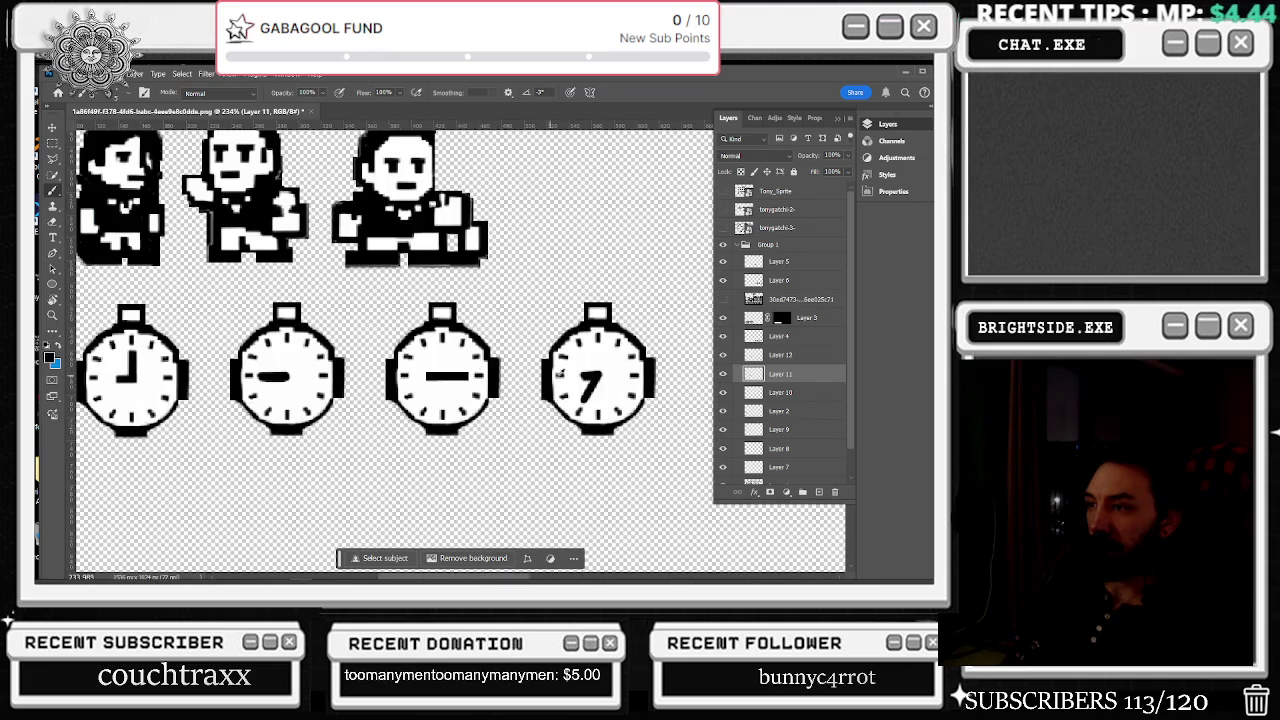
scroll(614, 375, "down", 2)
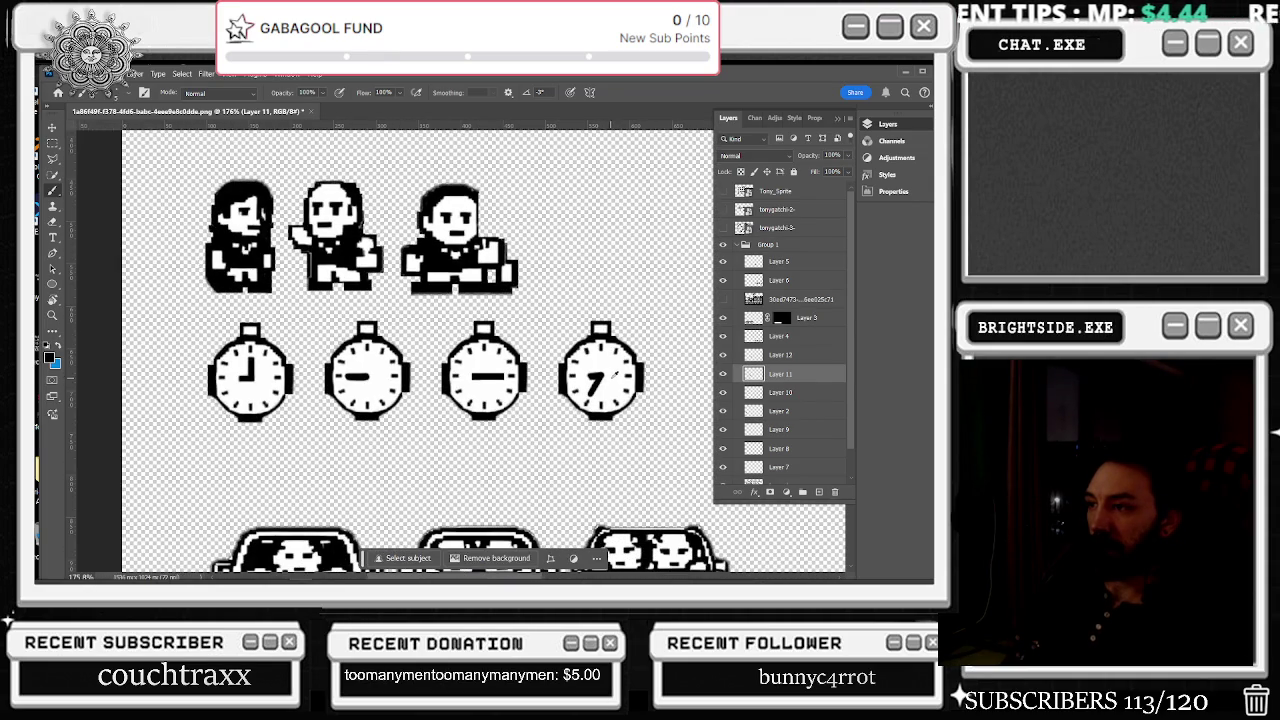
left_click(723, 355)
left_click(723, 355)
left_click(770, 360)
scroll(588, 385, "up", 5)
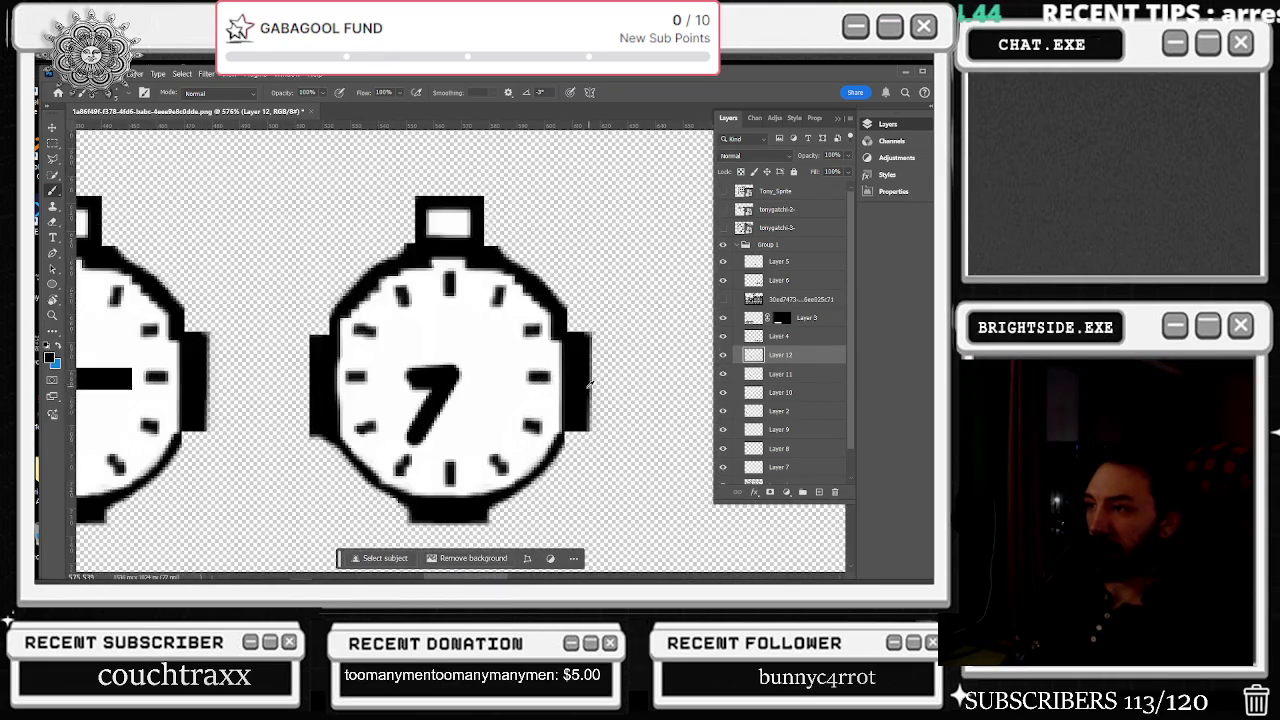
scroll(518, 386, "down", 2)
scroll(478, 403, "up", 2)
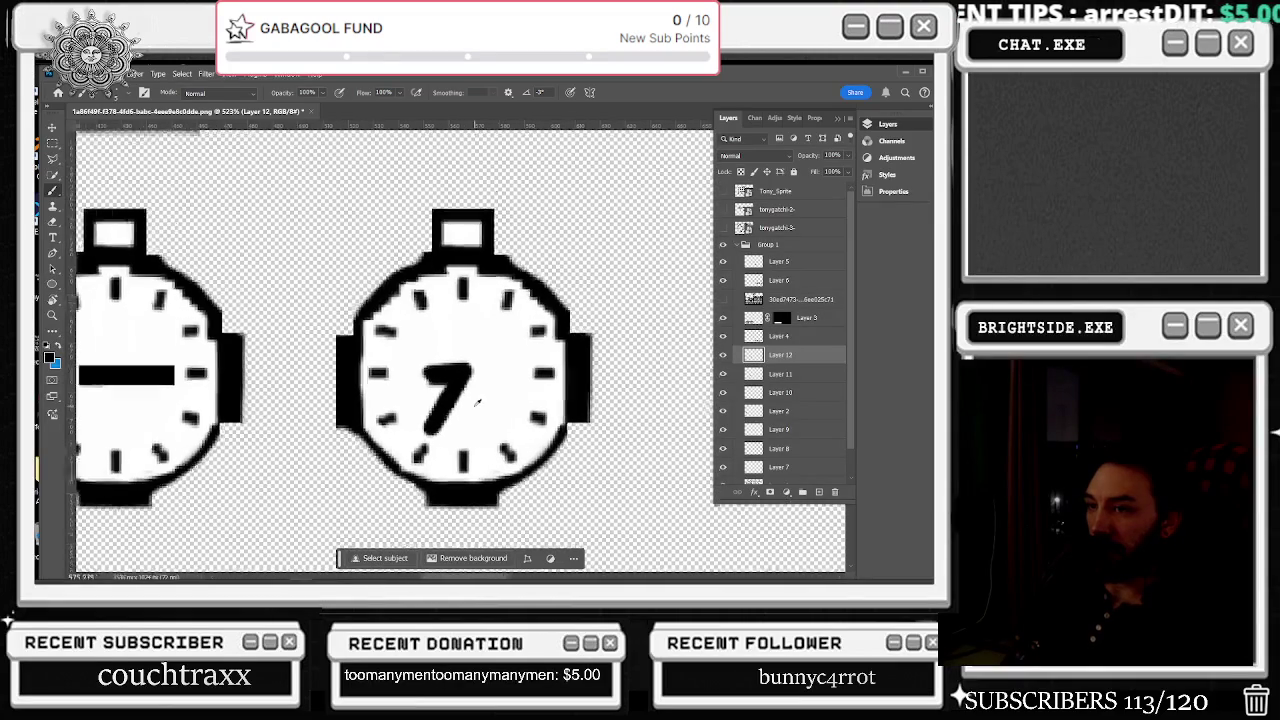
scroll(477, 403, "up", 2)
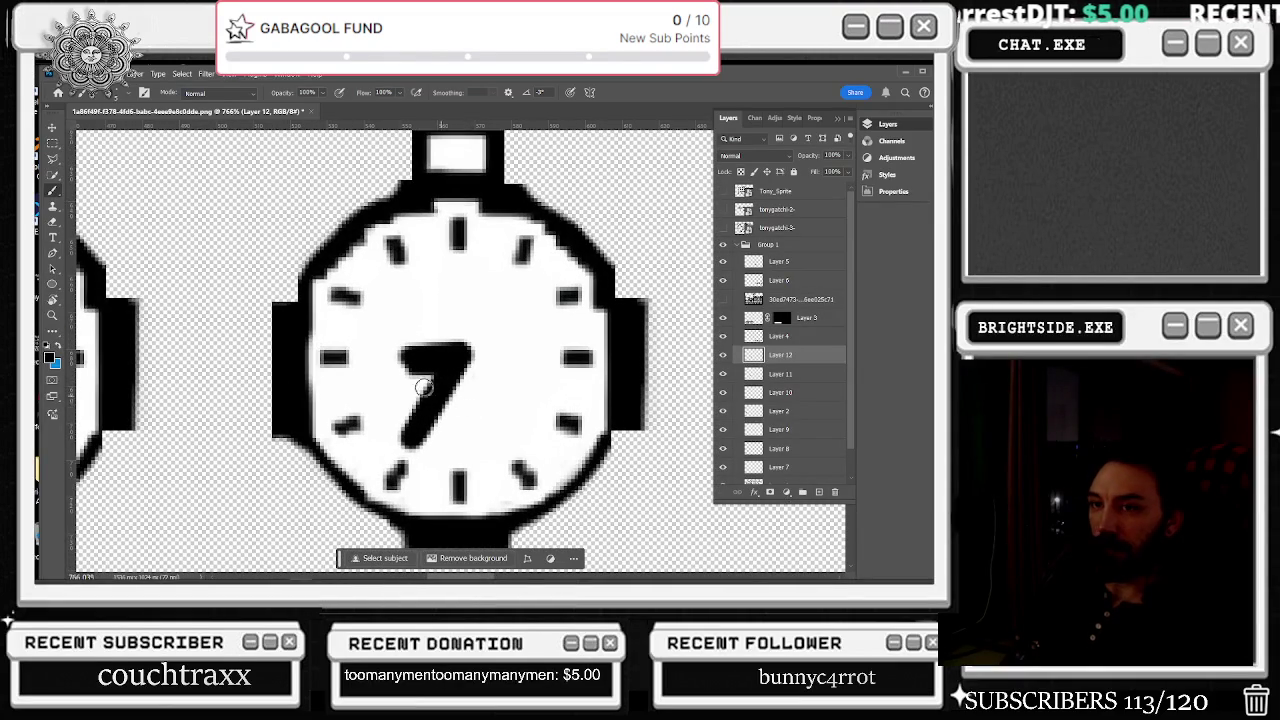
key("x")
mouse_move(402, 438)
left_mouse_down()
mouse_move(440, 441)
mouse_move(466, 386)
mouse_move(425, 375)
left_mouse_up()
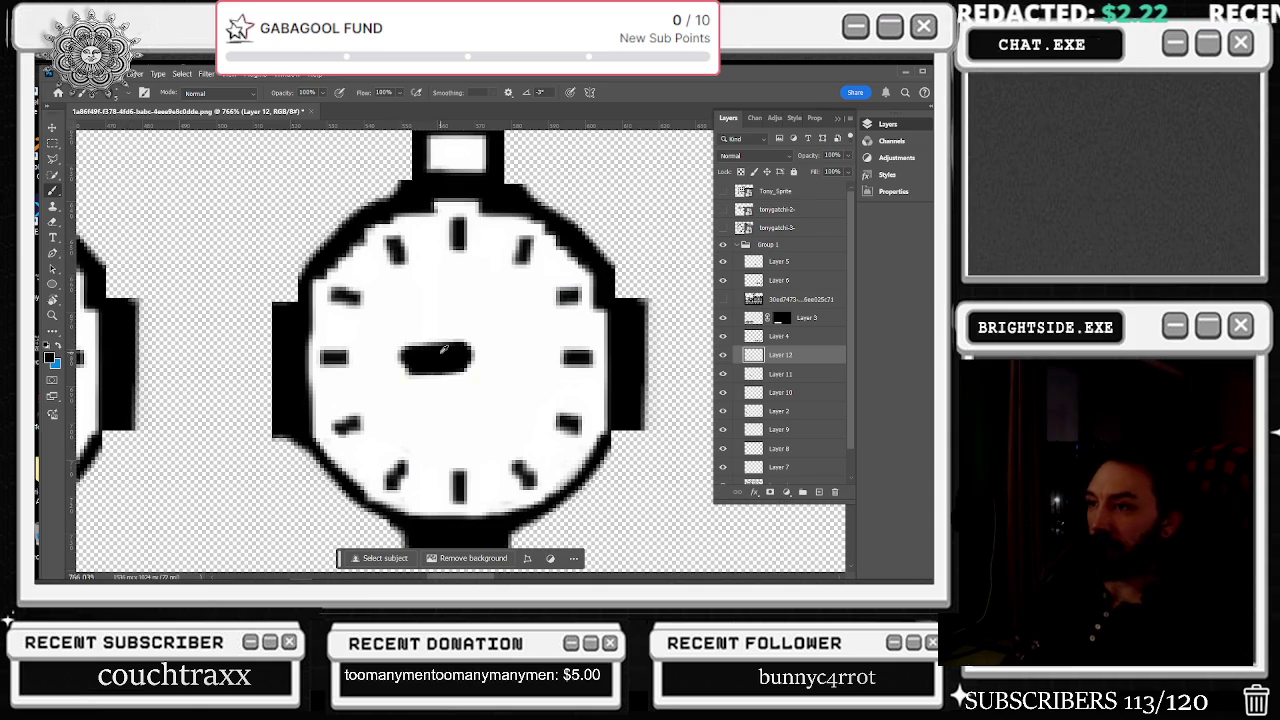
left_click_drag(452, 360, 458, 452)
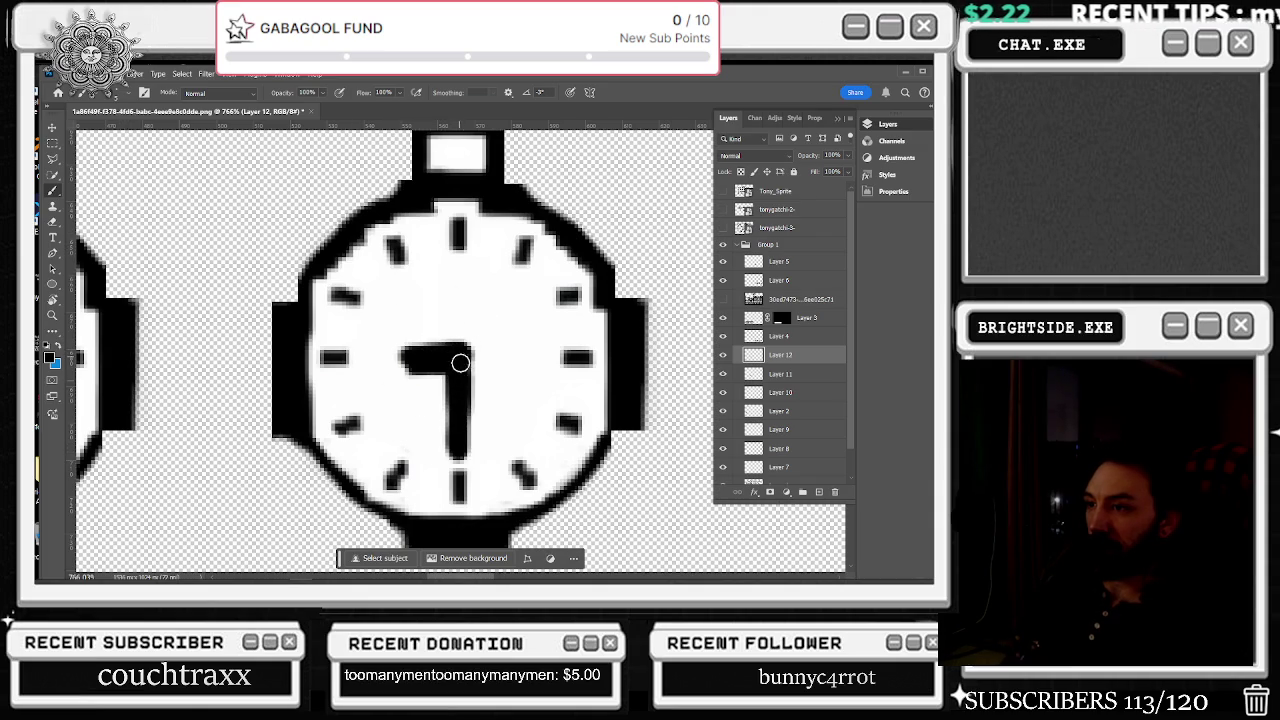
scroll(490, 357, "down", 5)
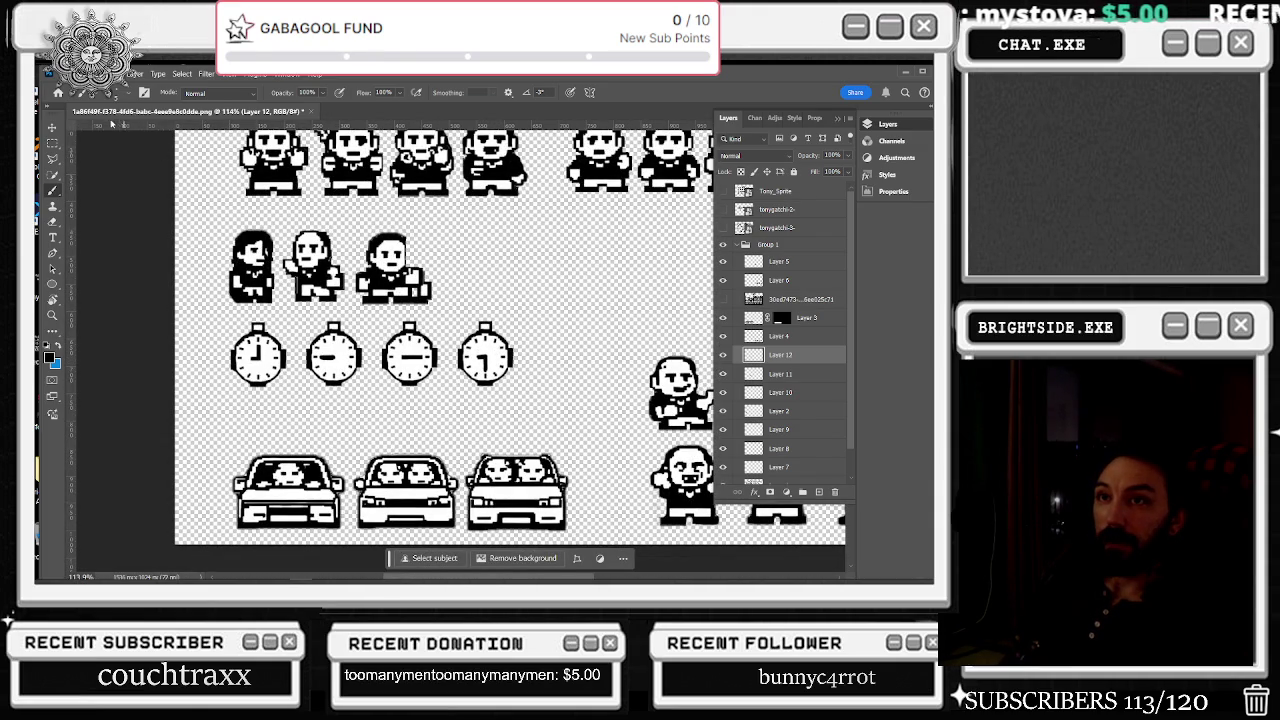
- Export the sheet via Save for Web as PNG, overwriting tonygatchi-4-.png
left_click(52, 74)
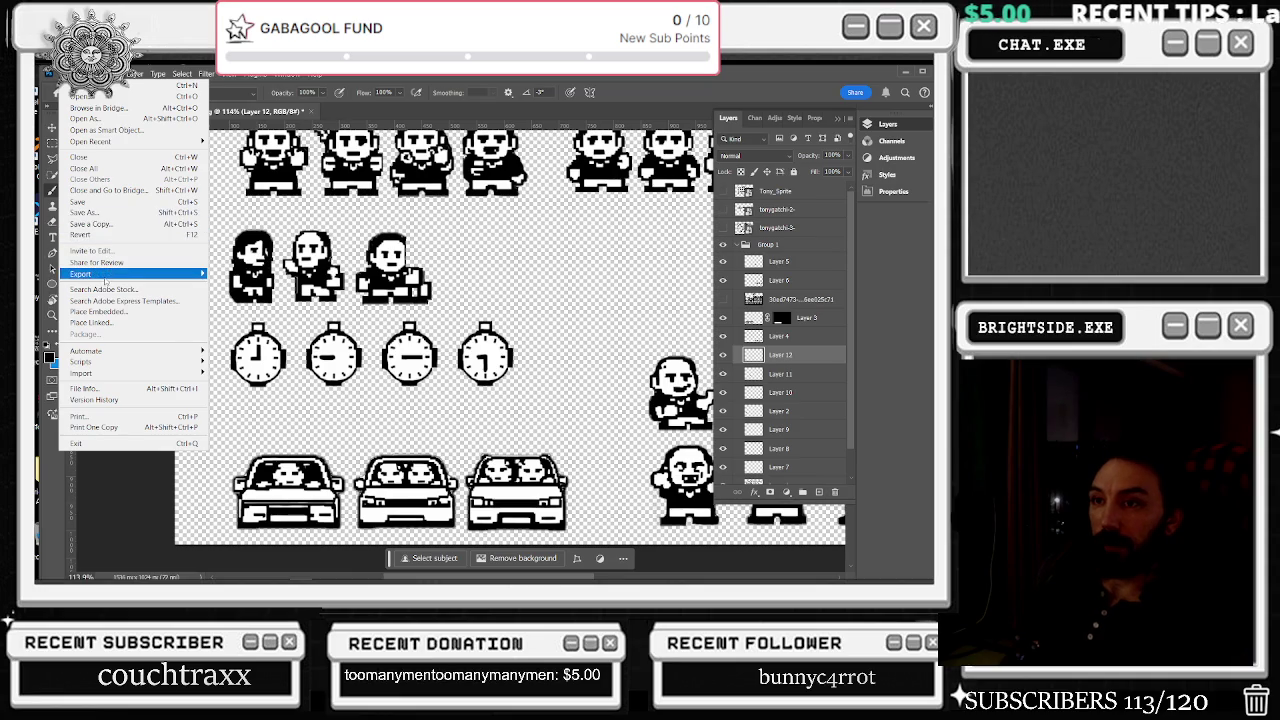
mouse_move(82, 274)
left_click(260, 301)
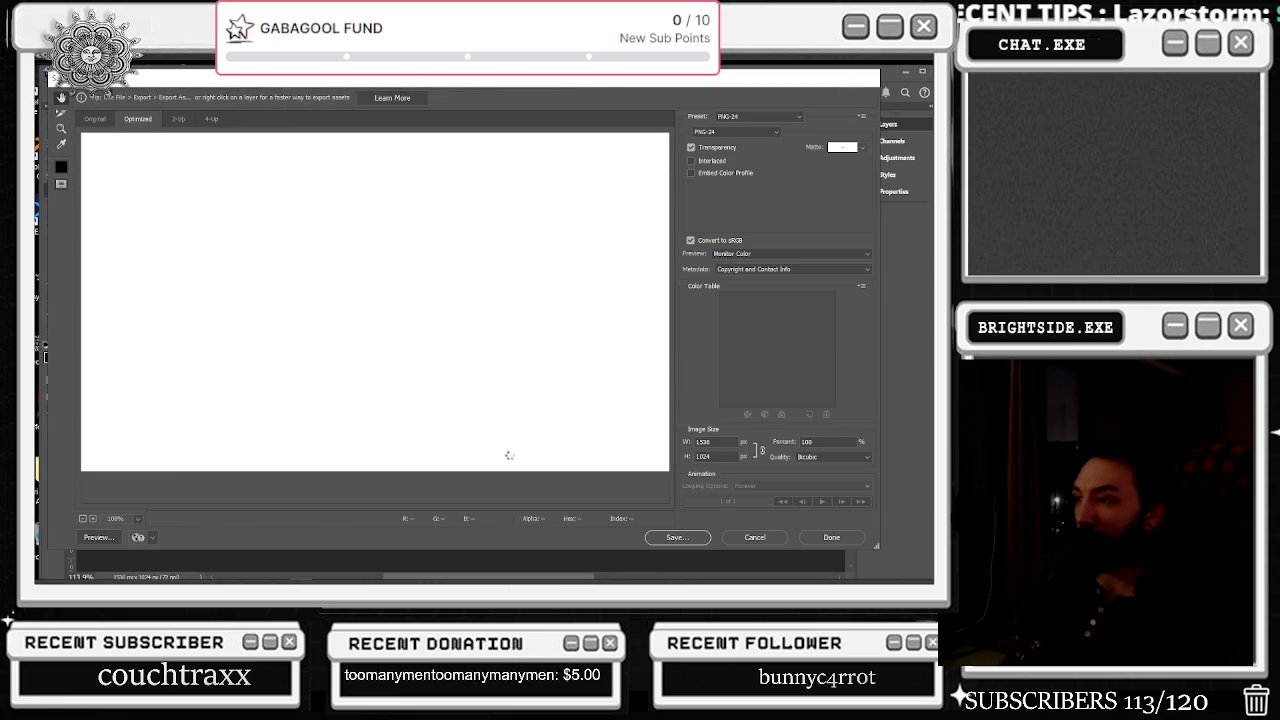
left_click(677, 537)
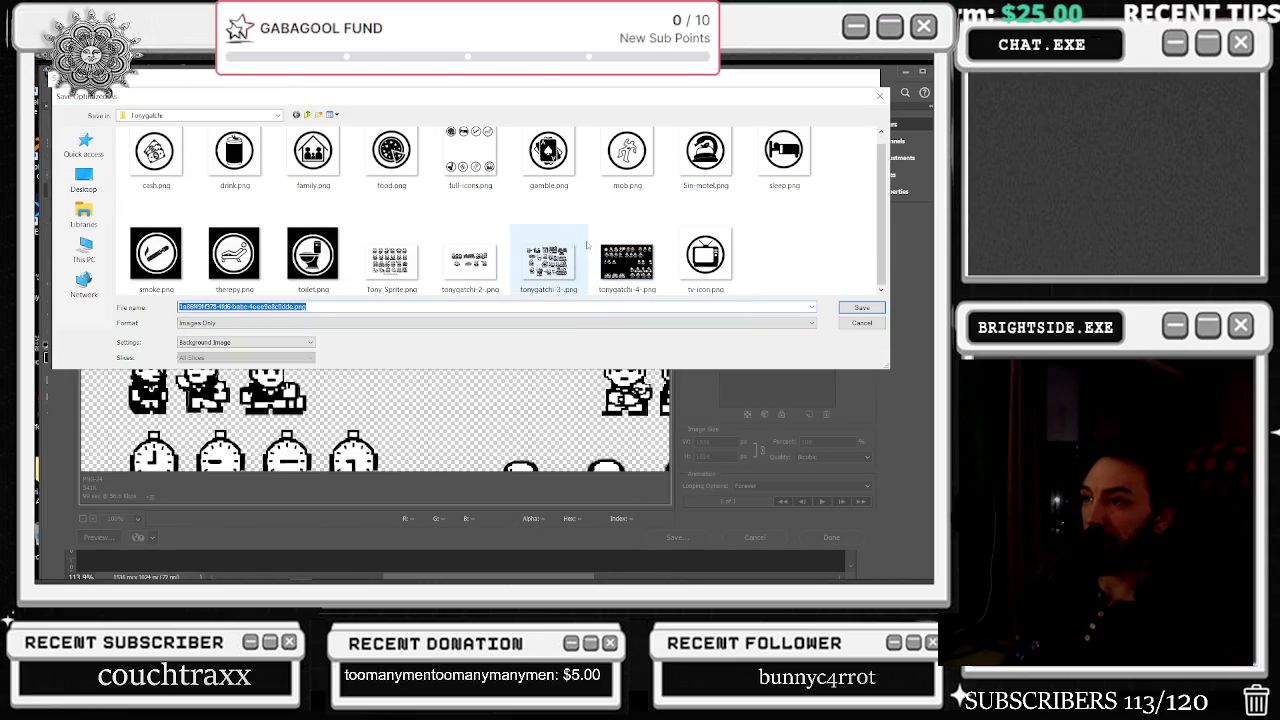
left_click(848, 308)
left_click(561, 338)
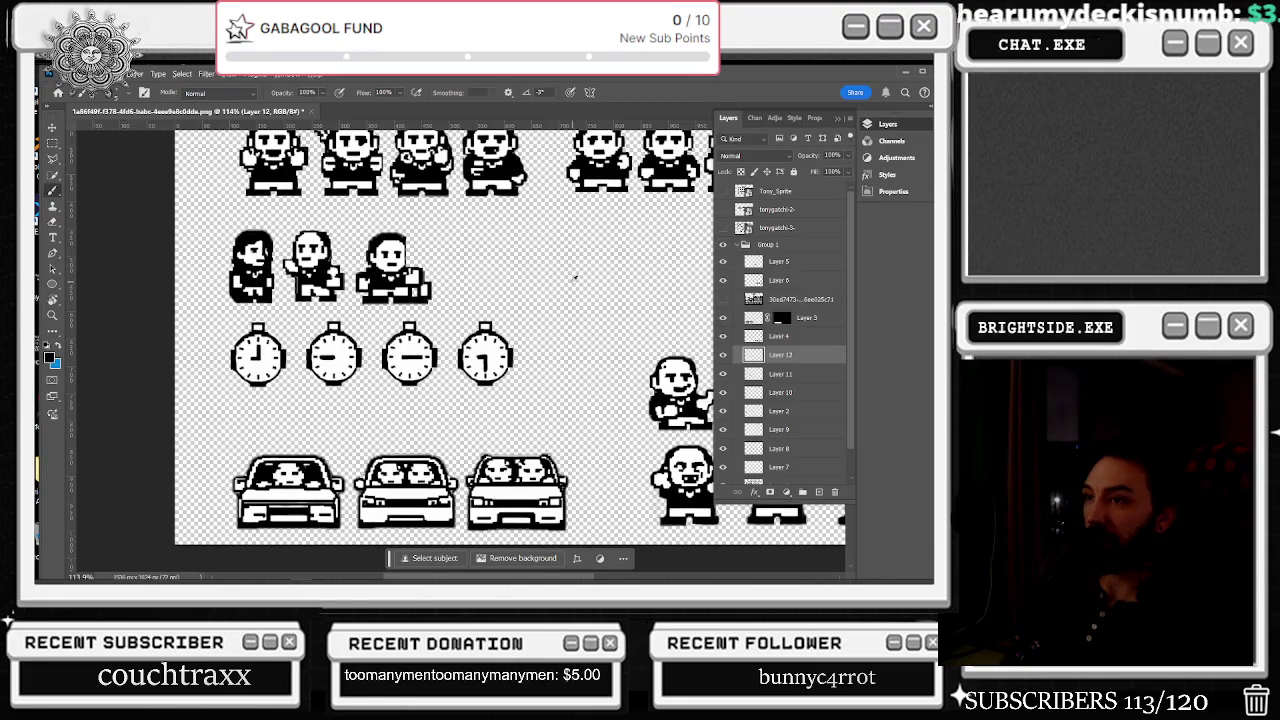
- Save tonytomagatchi.psd to the Adobe After Effects Auto-Save folder with maximized compatibility, then quit Photoshop
scroll(575, 278, "down", 5)
key("ctrl+s")
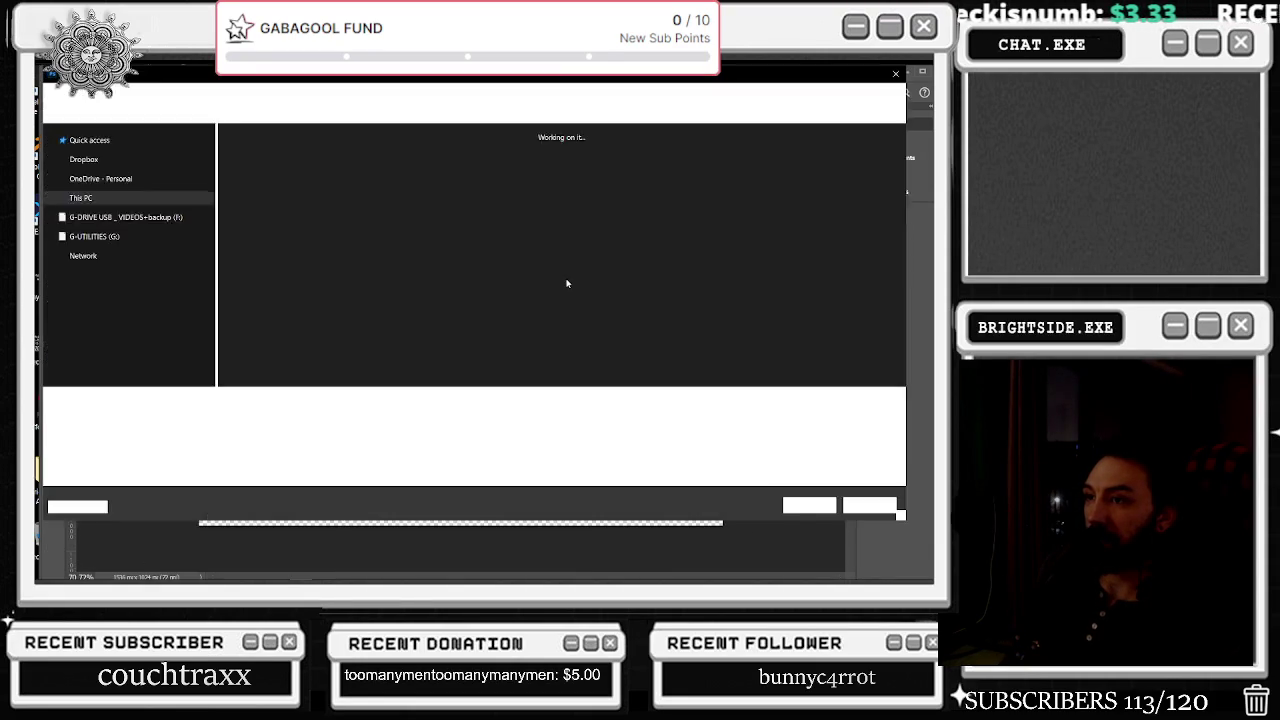
double_click(386, 170)
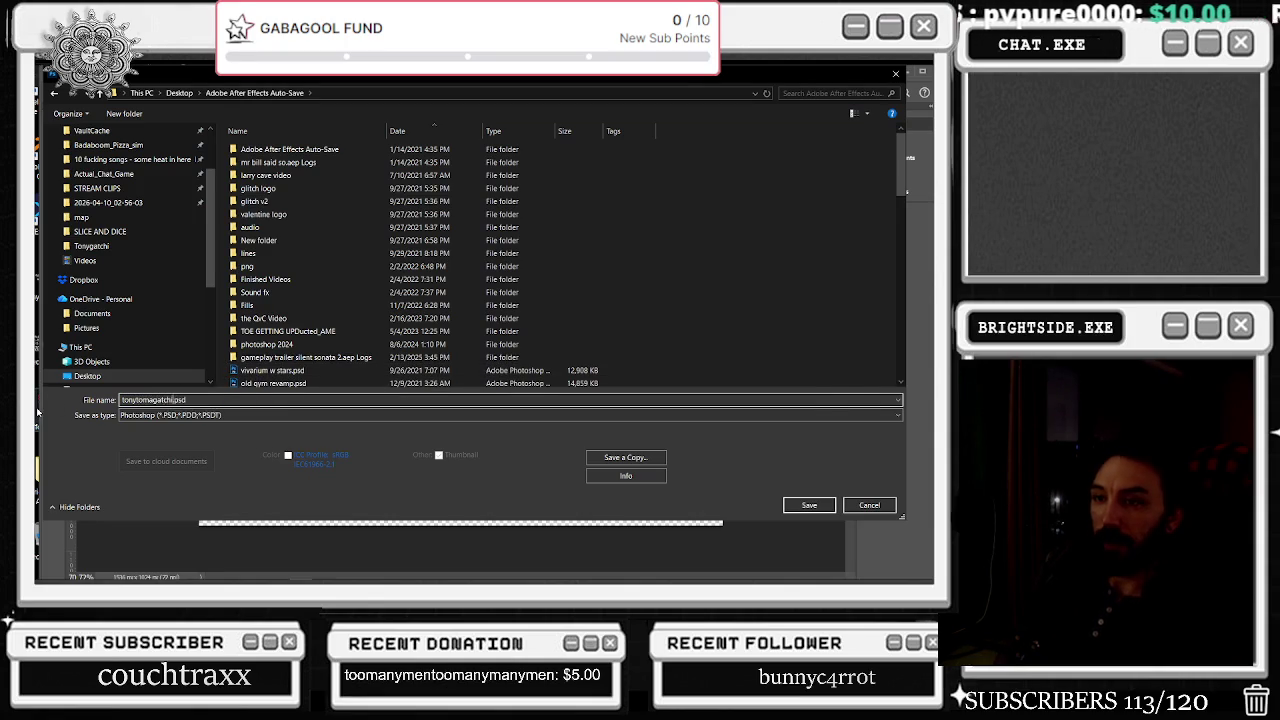
key("Return")
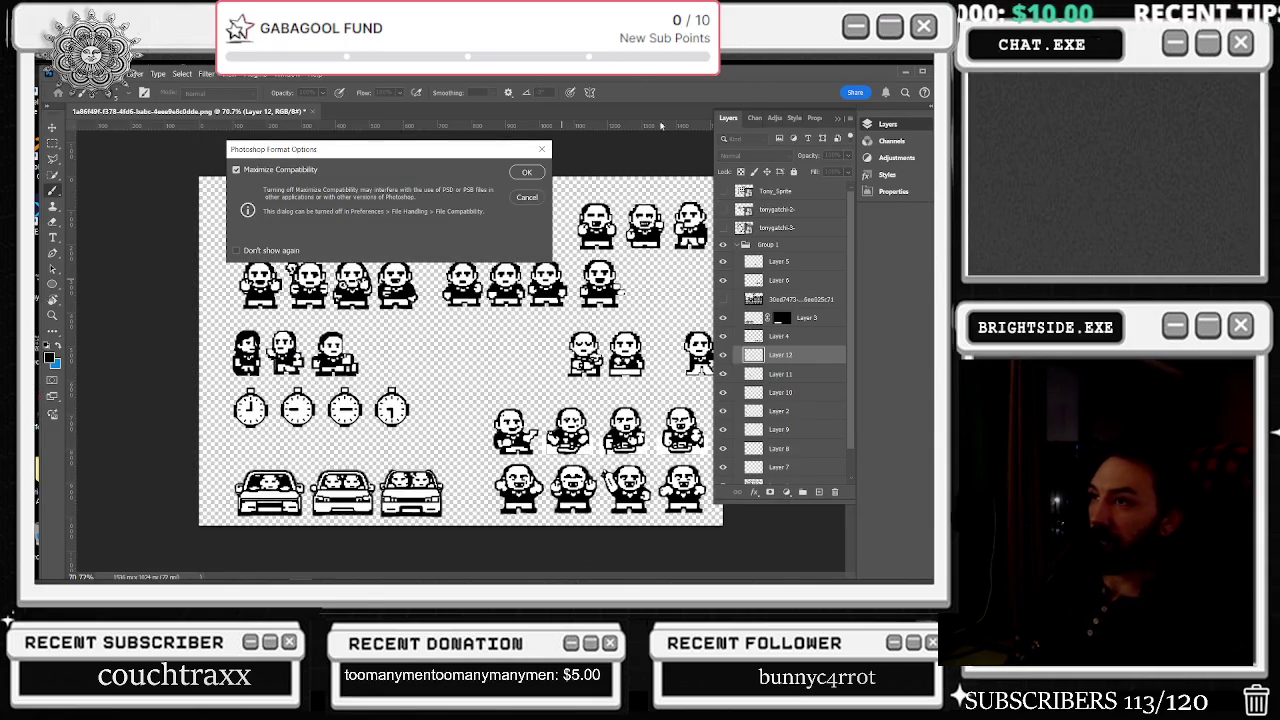
left_click(528, 173)
key("ctrl+q")
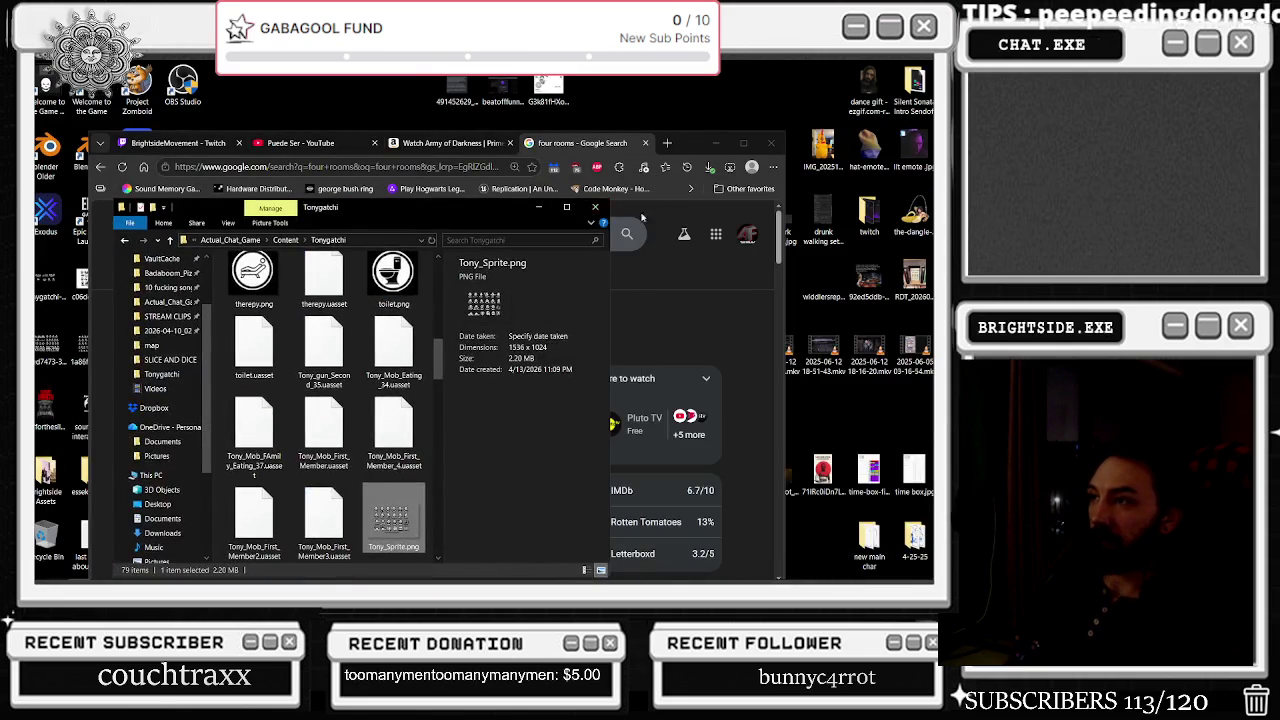
- Switch Chrome to the Twitch stream tab, then minimize it so the bare desktop shows
left_click(497, 308)
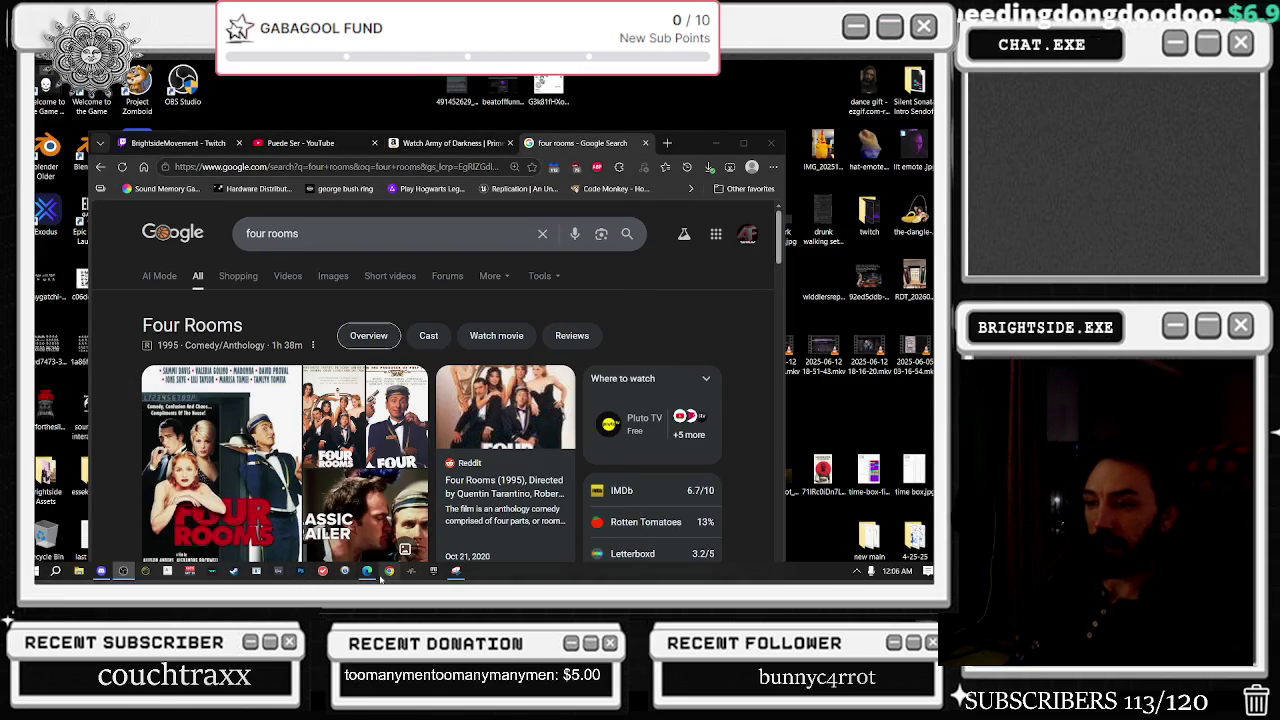
left_click(366, 574)
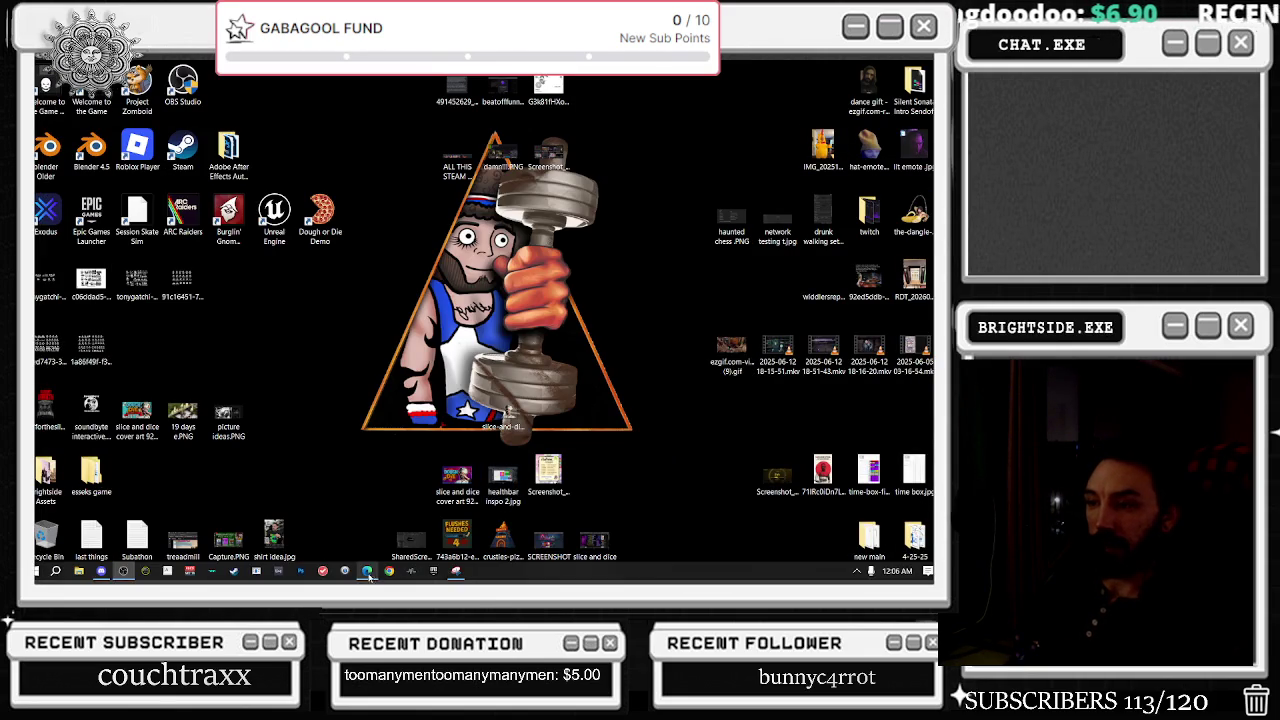
left_click(367, 574)
left_click(255, 147)
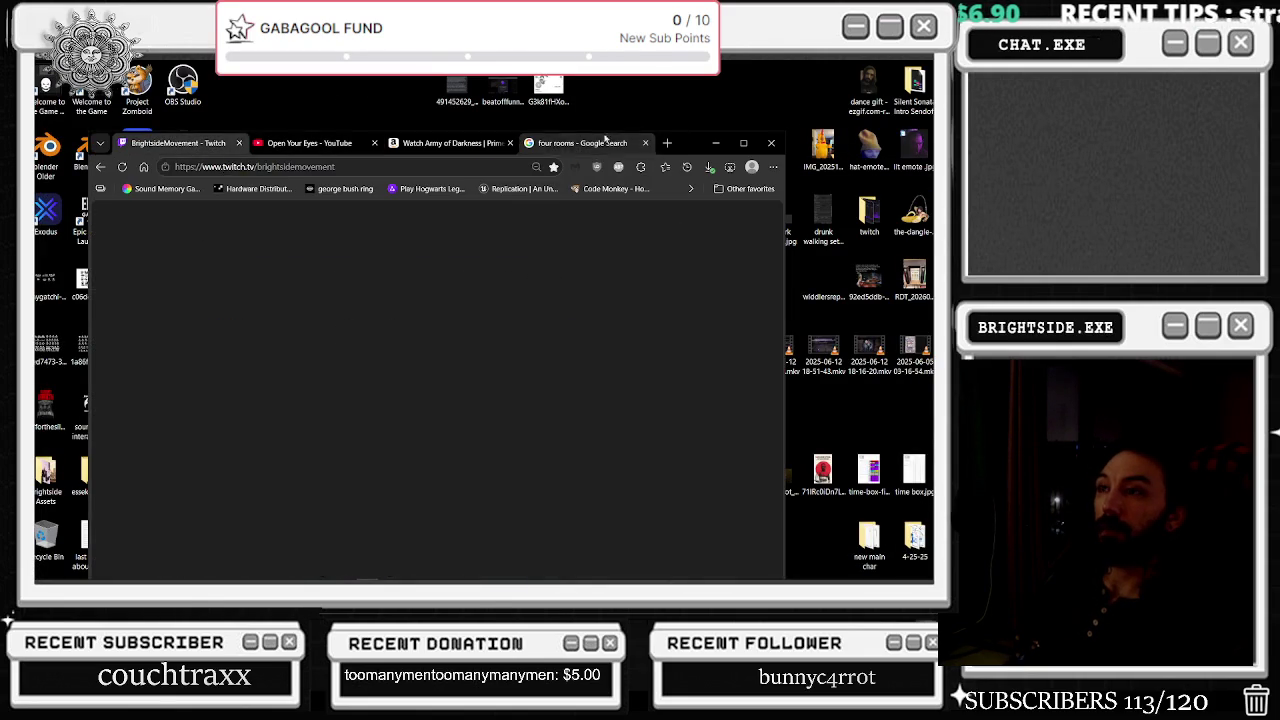
left_click(366, 574)
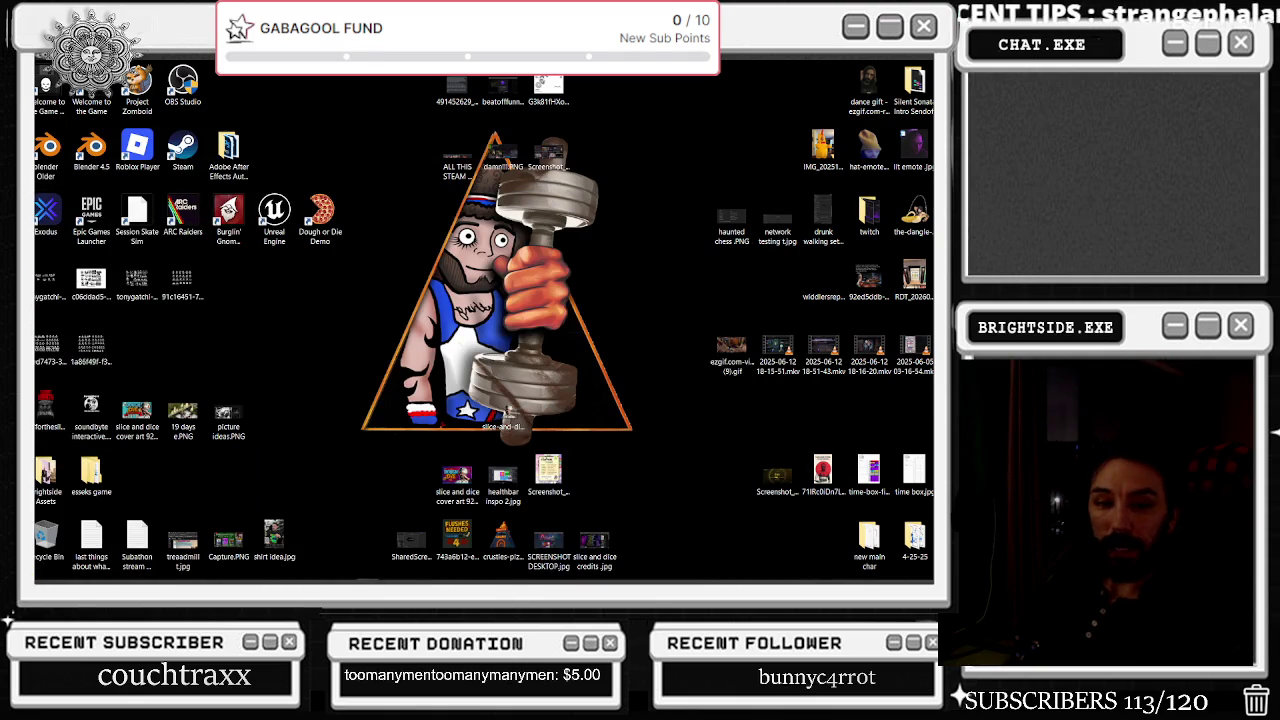